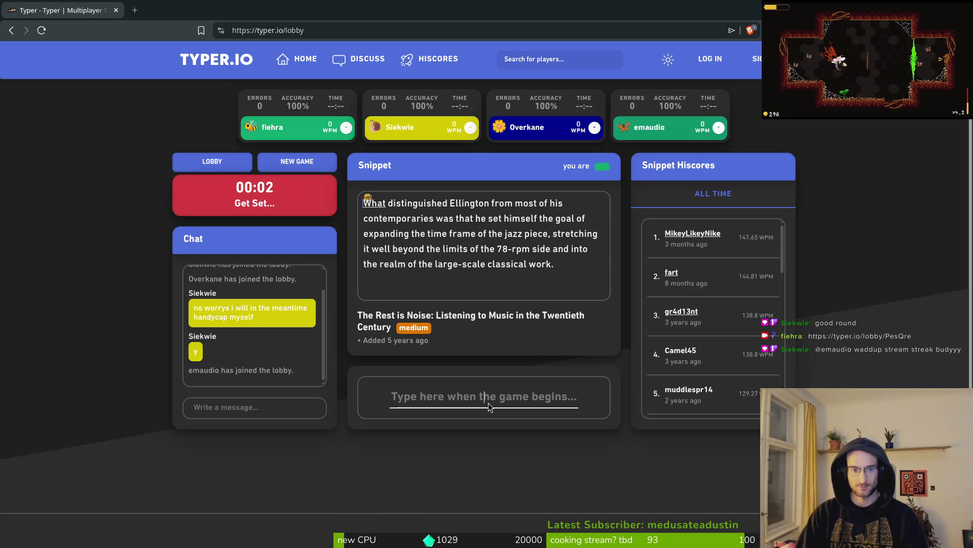
# - Type the Ellington snippet through '78-rpm side and into the realm of the large-s', correcting typos
pyautogui.write('Wha')
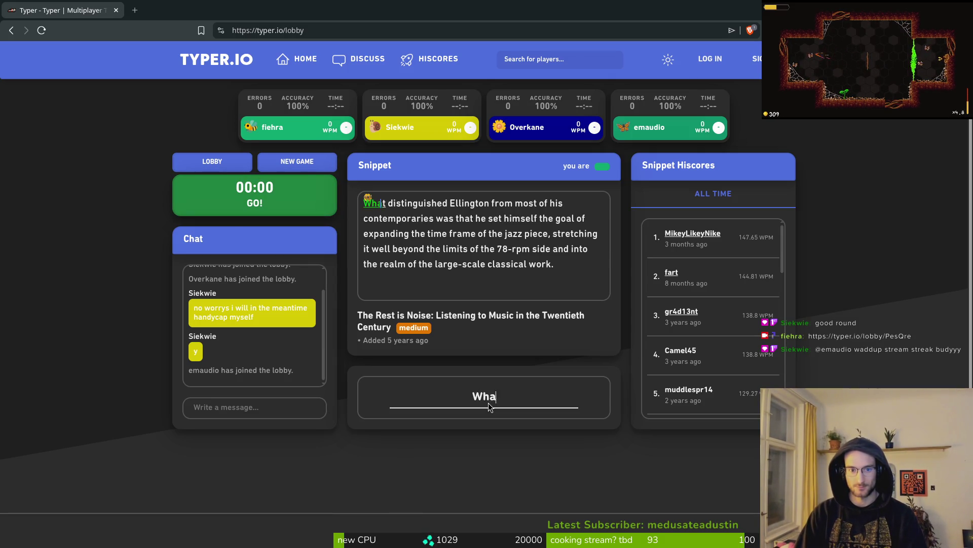
pyautogui.write('t distingui')
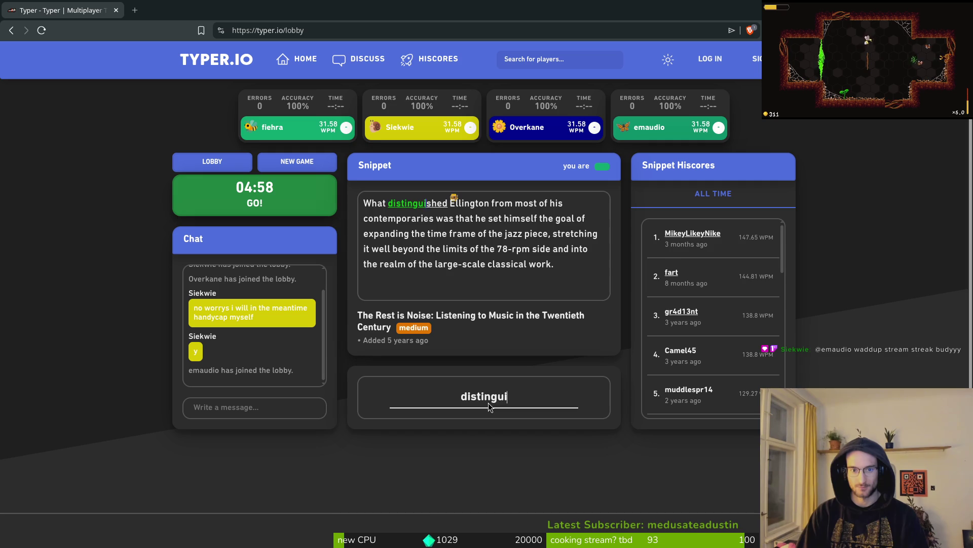
pyautogui.write('shed Ellig')
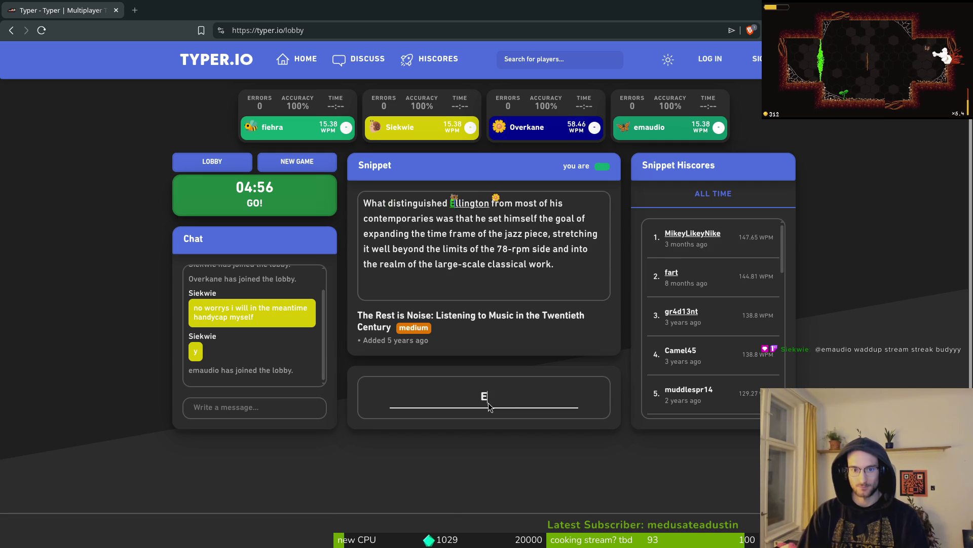
pyautogui.press('BackSpace')
pyautogui.write('ngton from most ')
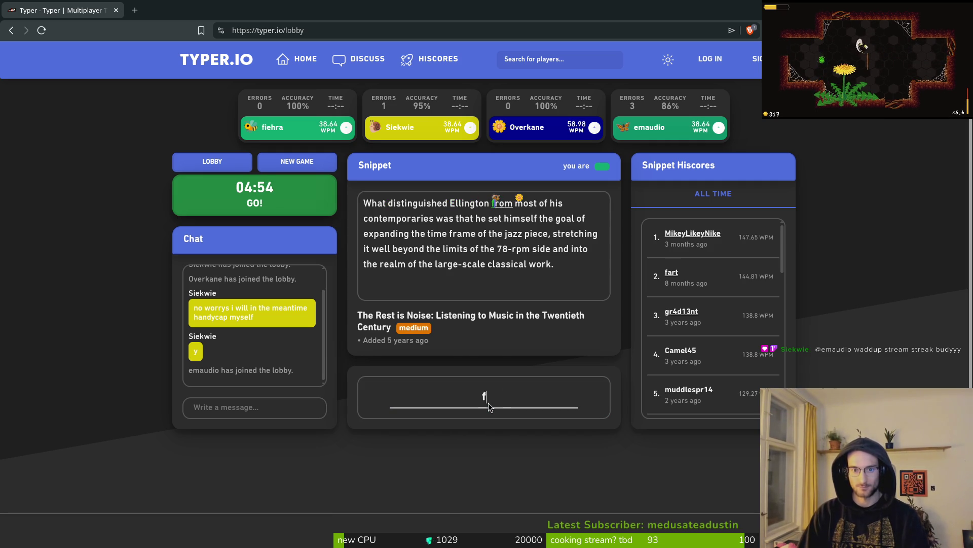
pyautogui.write('of his contemporaries was that he set himse')
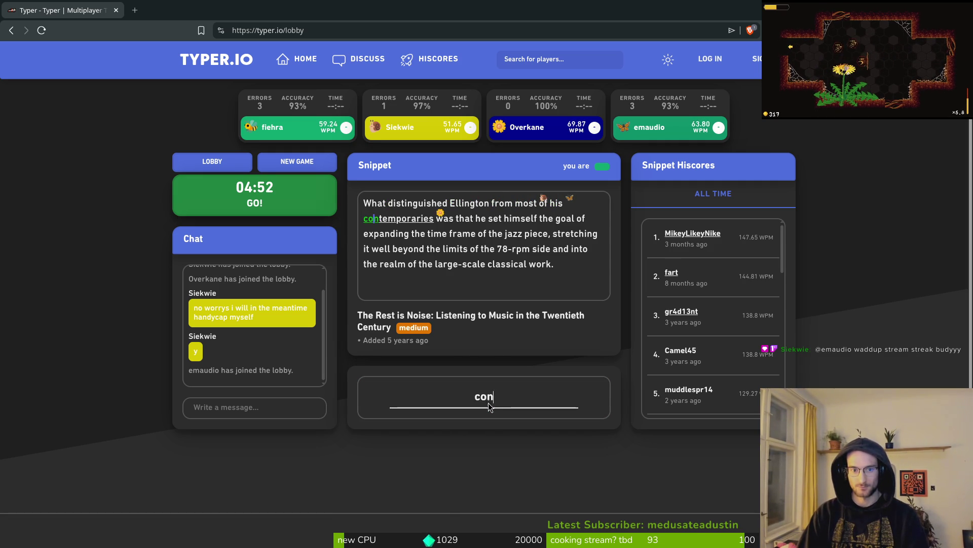
pyautogui.write('l')
pyautogui.press('BackSpace')
pyautogui.write('rie')
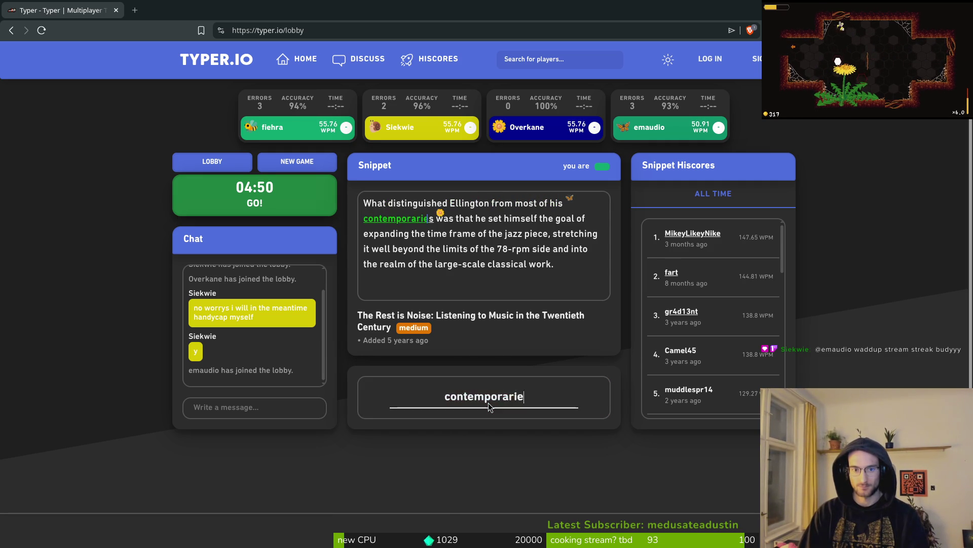
pyautogui.write('s ew')
pyautogui.press('BackSpace')
pyautogui.press('BackSpace')
pyautogui.write('was that he set him')
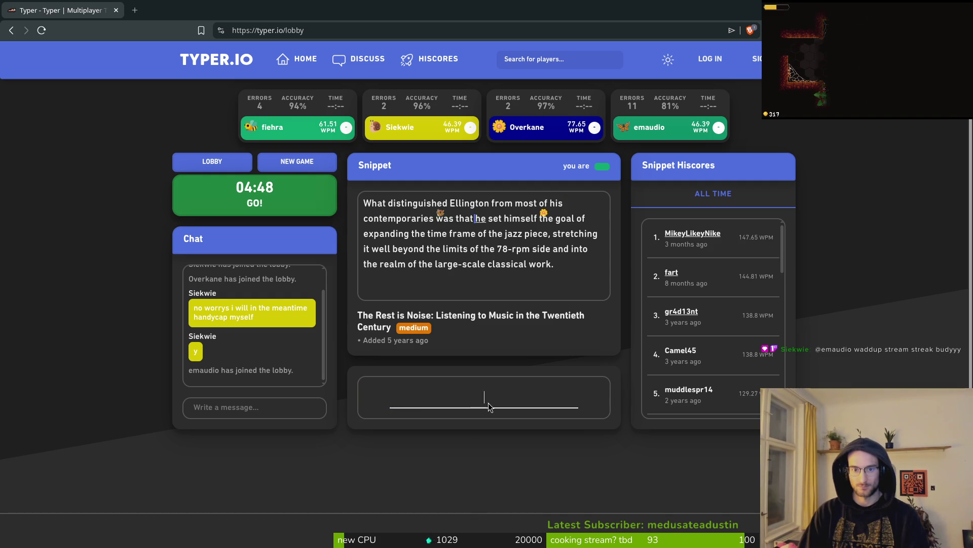
pyautogui.write('self the goal of ')
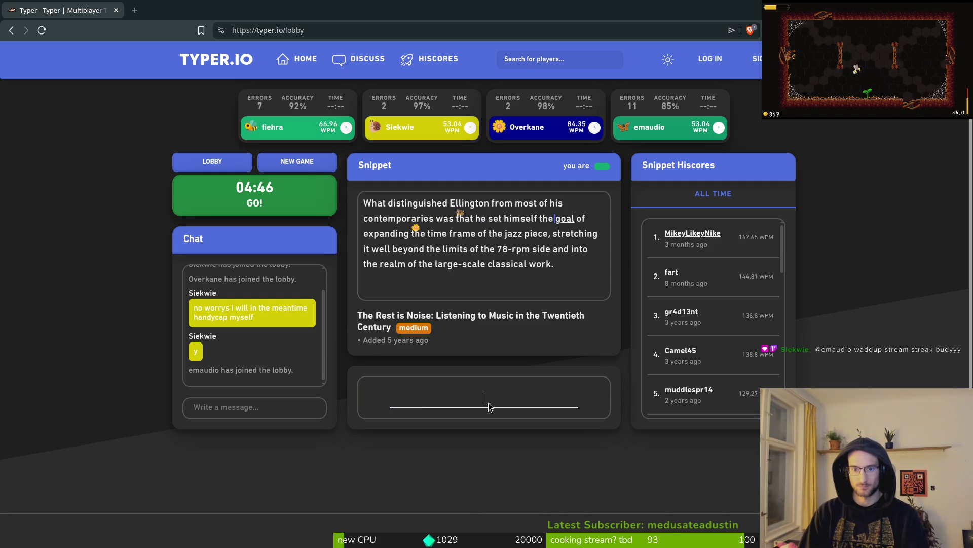
pyautogui.write('expanding')
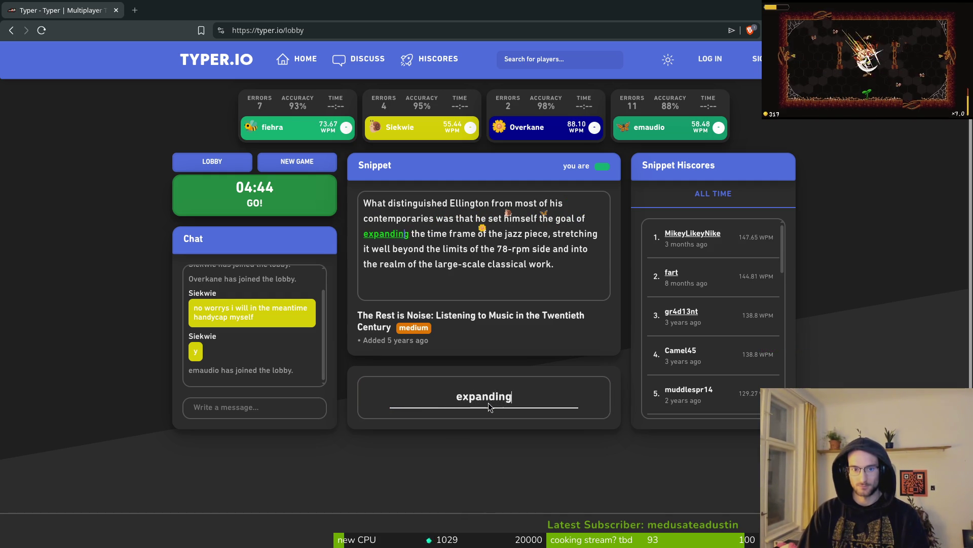
pyautogui.write(' the time frame of the ja')
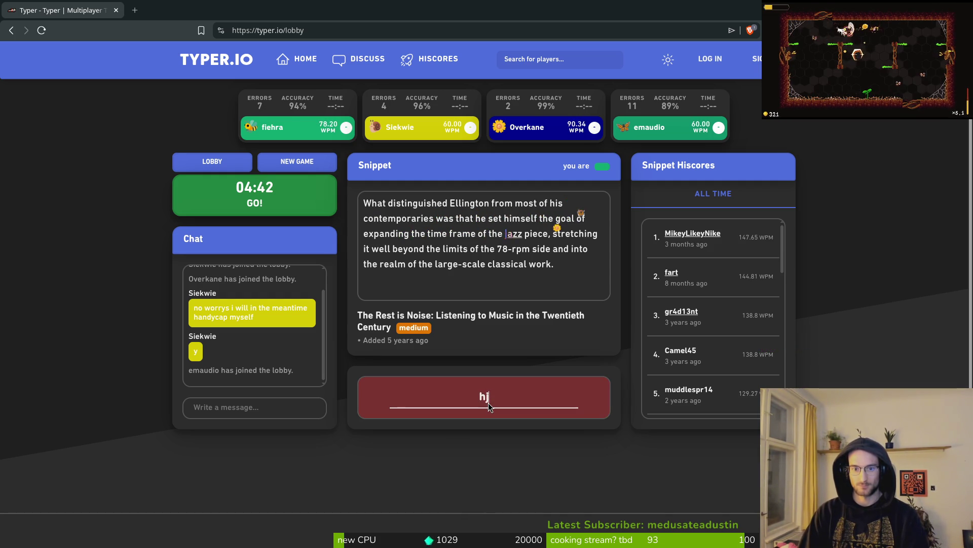
pyautogui.write('z pied')
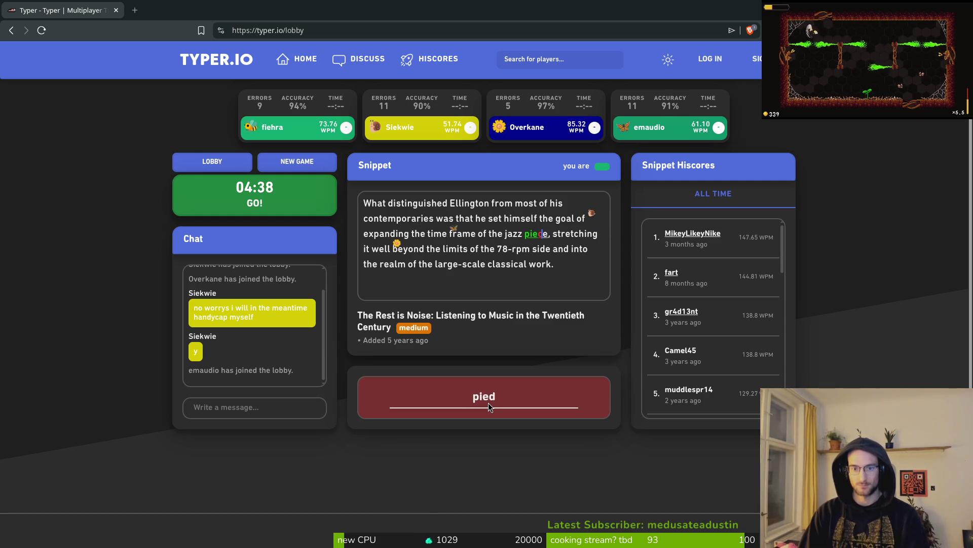
pyautogui.press('BackSpace')
pyautogui.press('BackSpace')
pyautogui.write('ece, strec')
pyautogui.press('BackSpace')
pyautogui.write('tching it well beyond the limits of the 78')
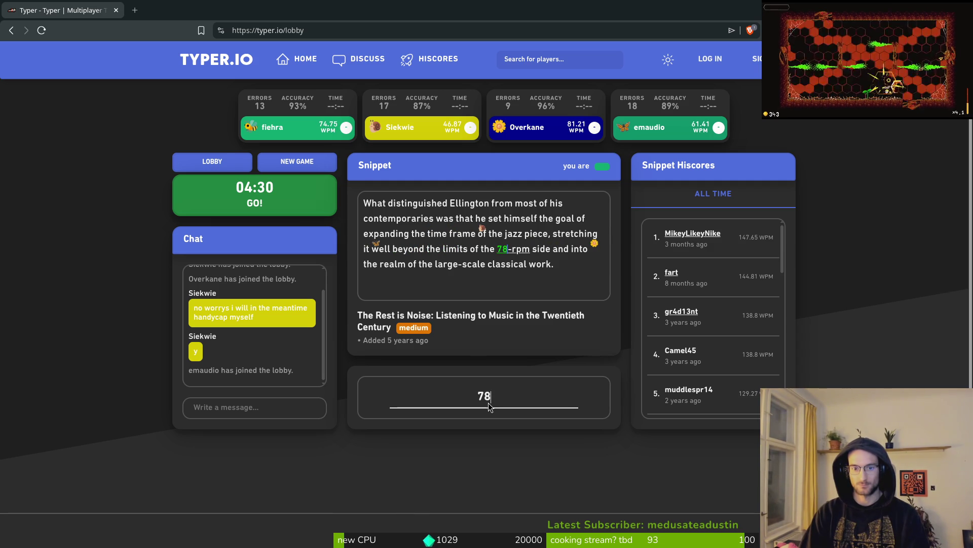
pyautogui.write('-rpm sid')
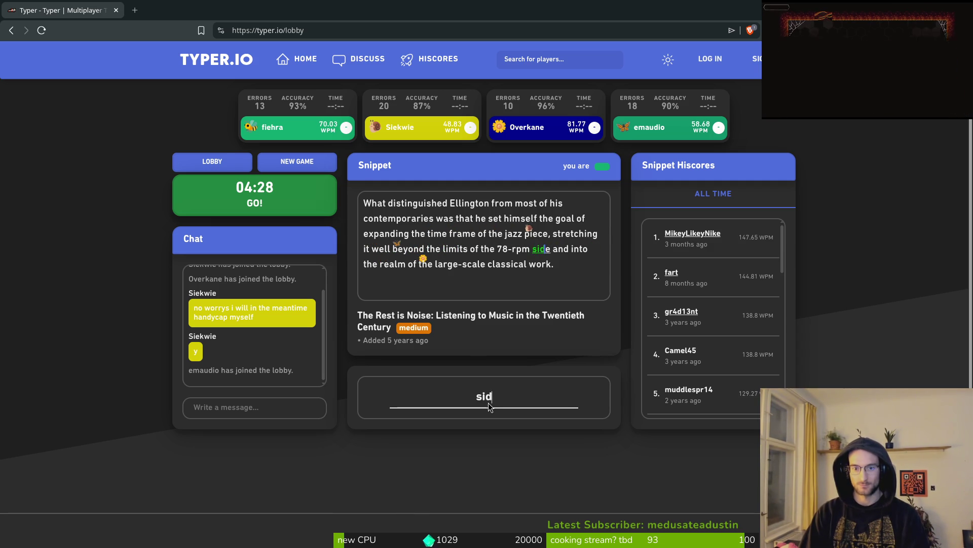
pyautogui.write('e and into the realm')
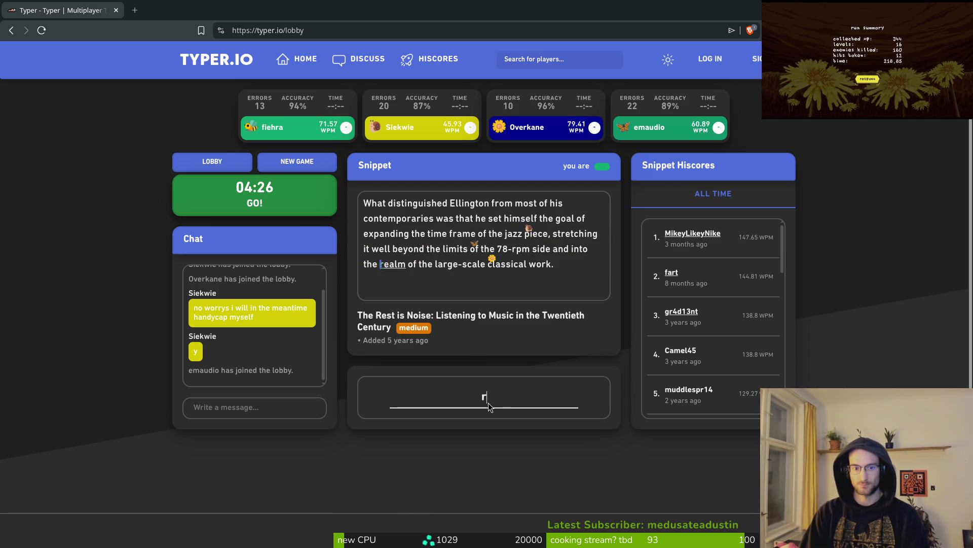
pyautogui.write(' of the large-')
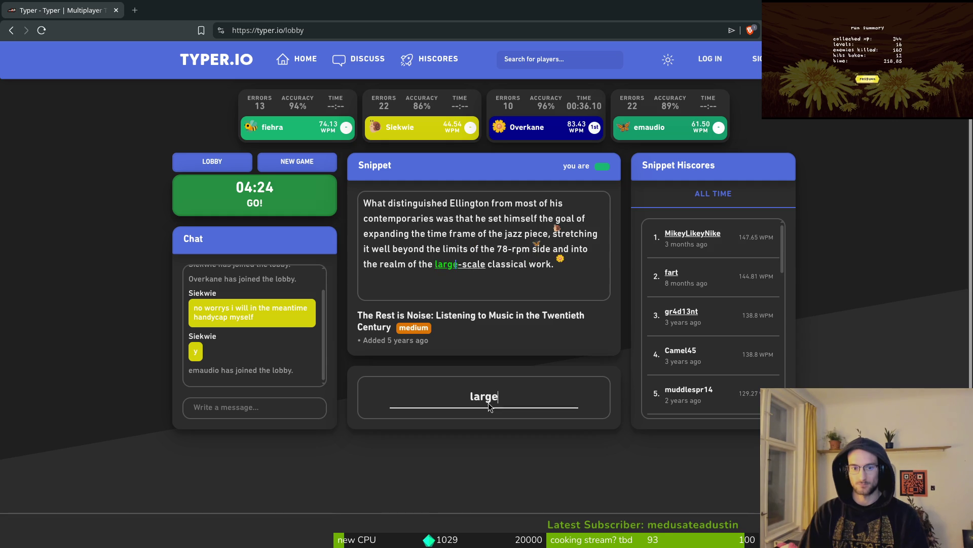
pyautogui.write('scale classic')
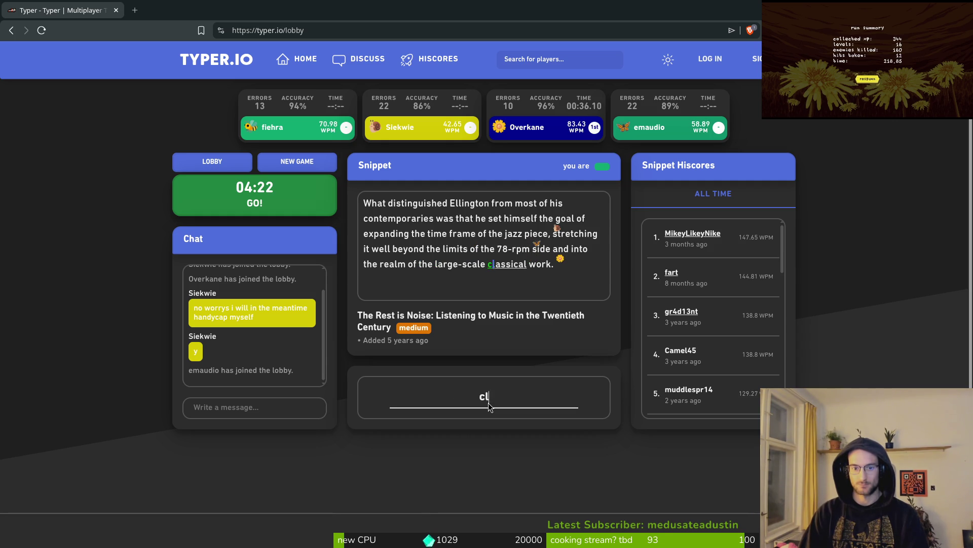
pyautogui.write('al work.')
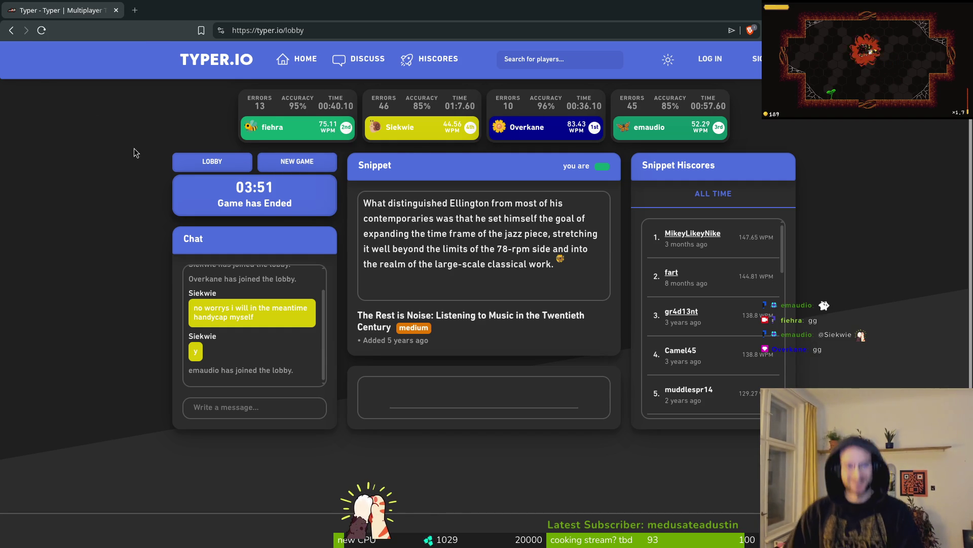
# - Leave the browser for the code editor and focus the dying.gd code
pyautogui.hotkey('alt', 'Tab')
pyautogui.moveTo(147, 171); pyautogui.dragTo(243, 173)
pyautogui.click(191, 181)
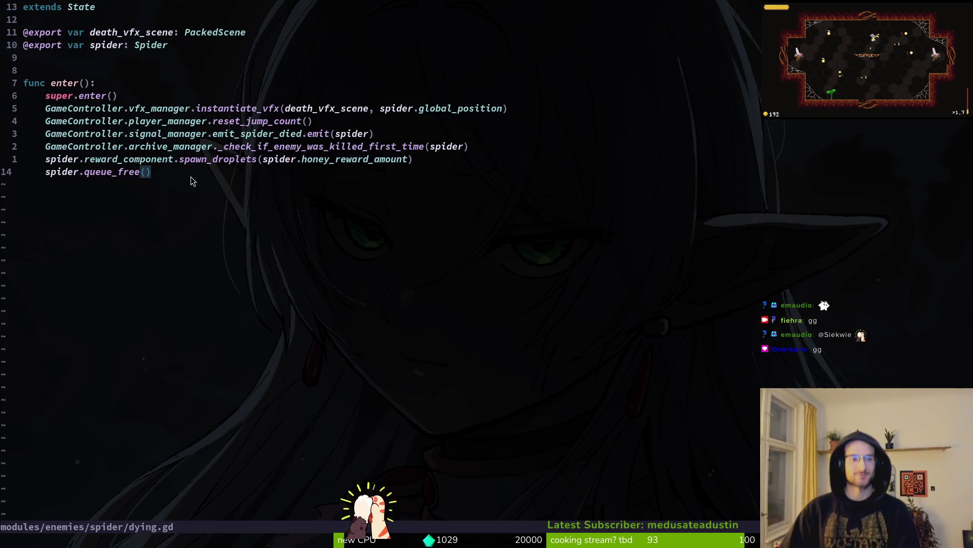
# - Save dying.gd and grep the project for emit_spider_died, jumping to its single match
pyautogui.write(':w')
pyautogui.press('Return')
pyautogui.click(296, 137)
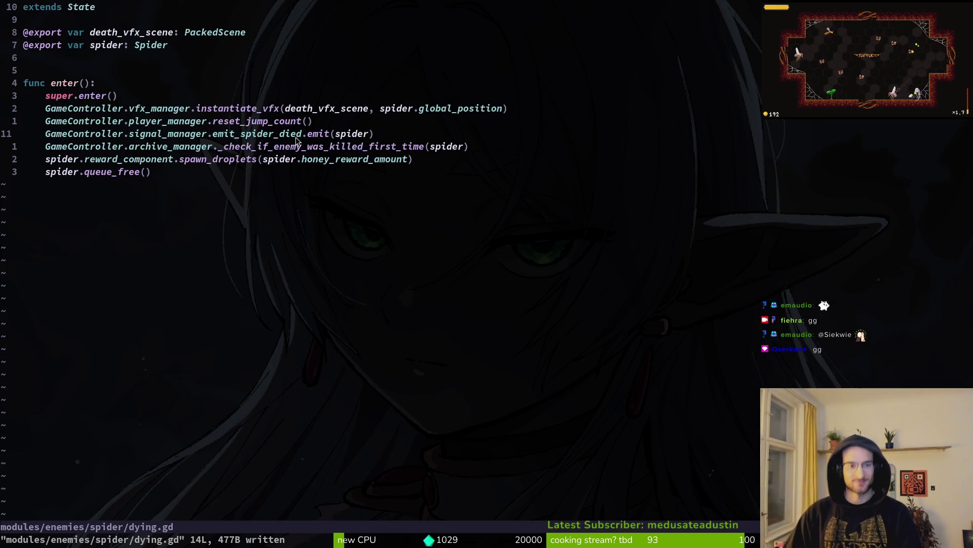
pyautogui.press('space')
pyautogui.press('p')
pyautogui.press('s')
pyautogui.hotkey('ctrl', 'r')
pyautogui.hotkey('ctrl', 'w')
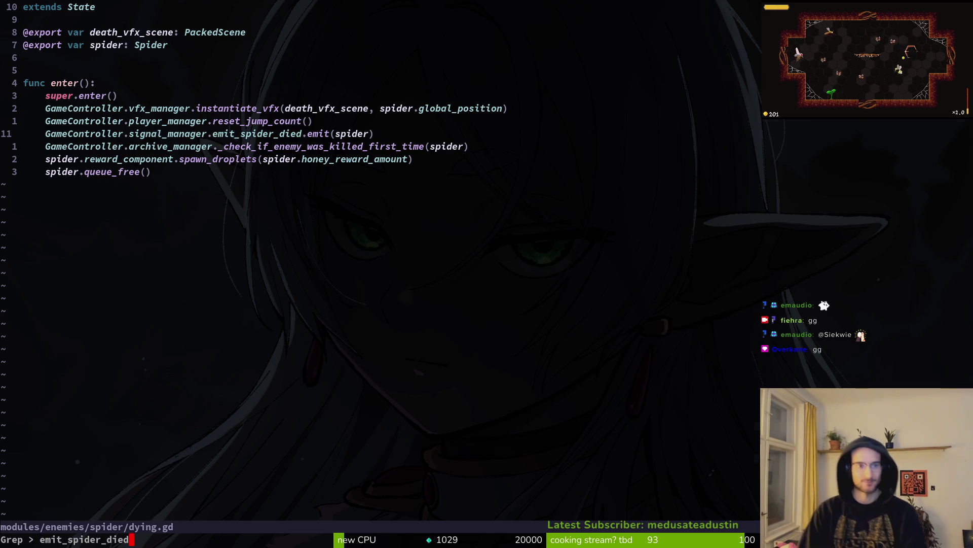
pyautogui.press('Return')
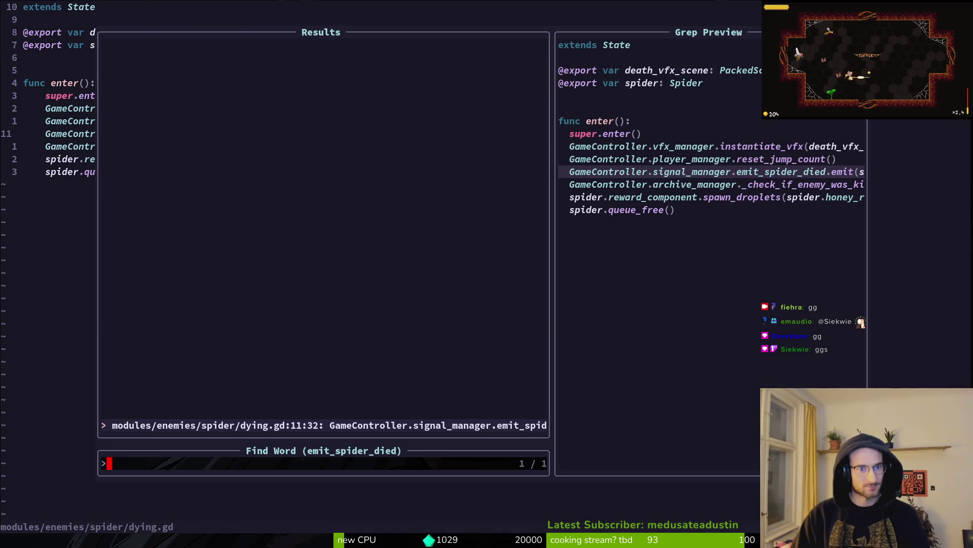
pyautogui.press('Return')
# - Change emit_spider_died to emit_boss_died on line 11 and write the file
pyautogui.write('cwemit_')
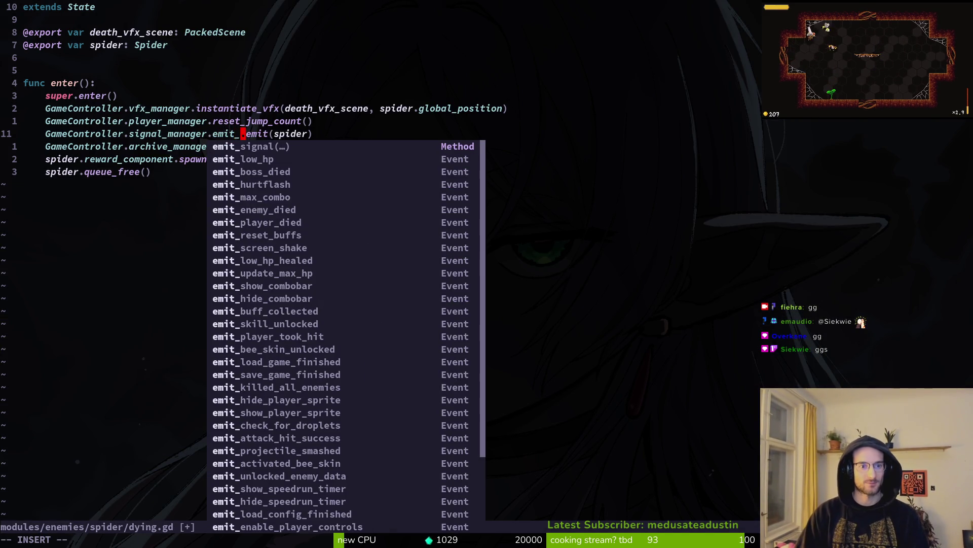
pyautogui.write('boss_died')
pyautogui.press('Escape')
pyautogui.write(':w')
pyautogui.press('Return')
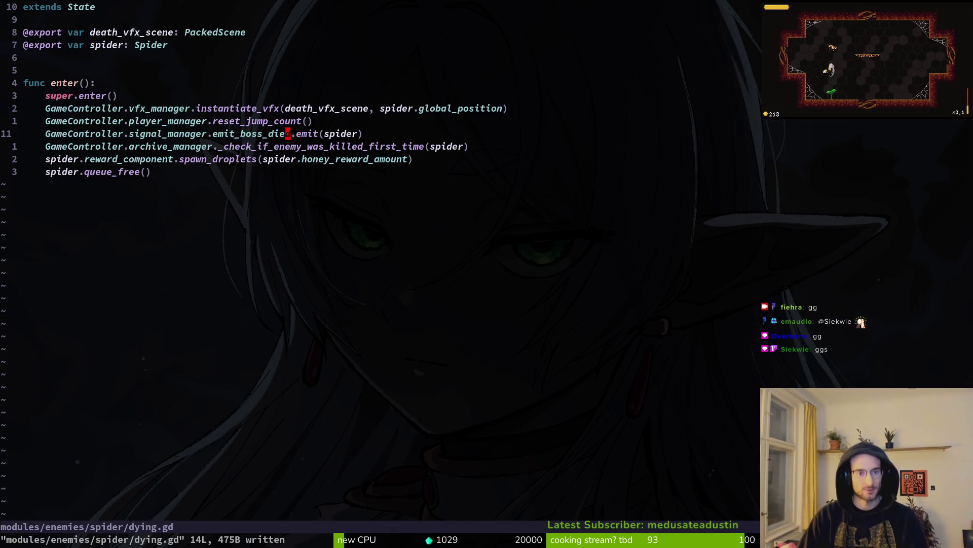
# - Briefly edit the first_time argument on line 12, then undo it and save dying.gd
pyautogui.press('j')
pyautogui.press('f')
pyautogui.press('(')
pyautogui.press('l')
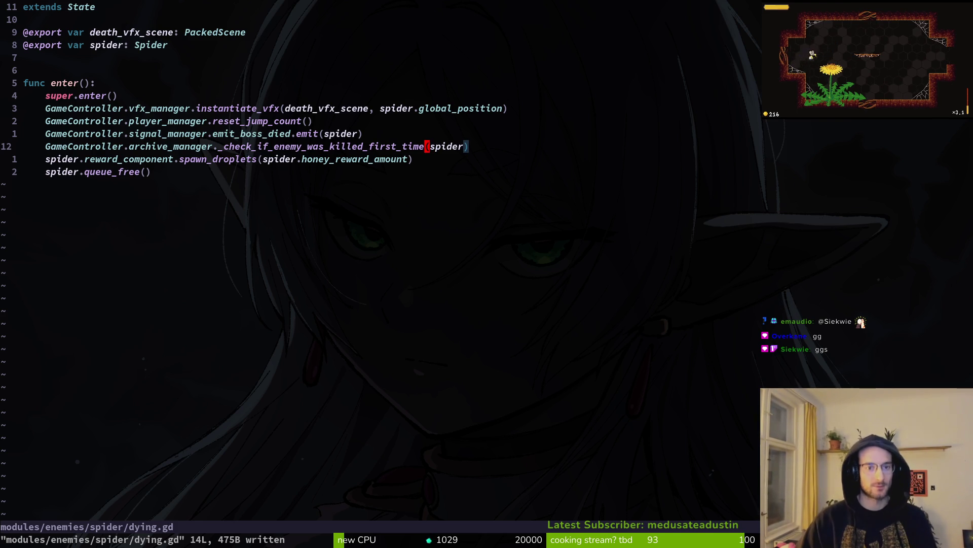
pyautogui.press('i')
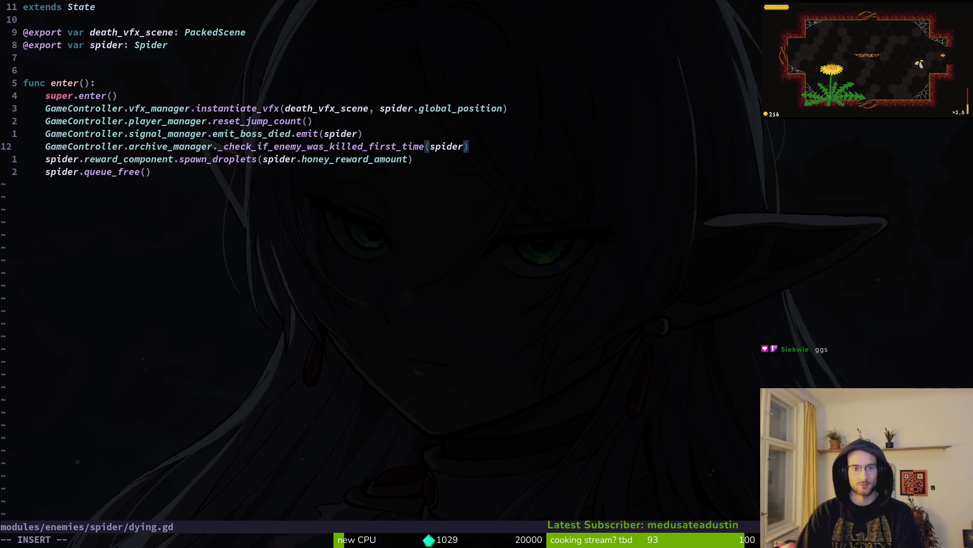
pyautogui.press('BackSpace')
pyautogui.press('BackSpace')
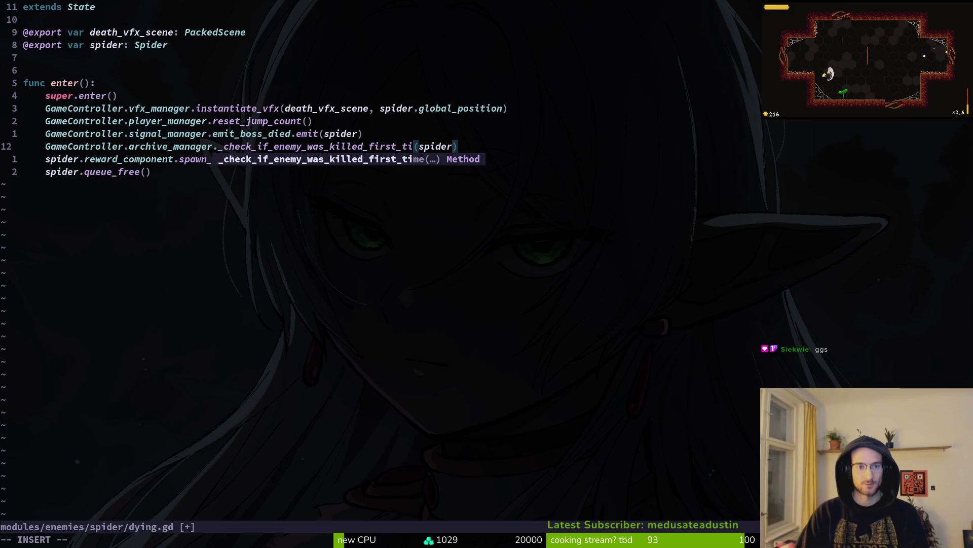
pyautogui.press('Escape')
pyautogui.write('u:w')
pyautogui.press('Return')
# - Review the lines around emit_boss_died, then quit Vim back to the shell
pyautogui.press('j')
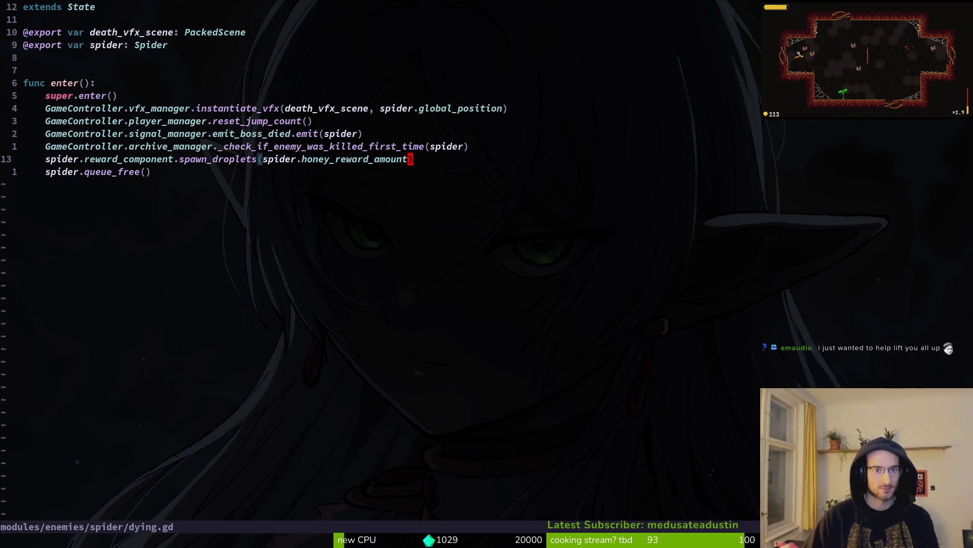
pyautogui.press('k')
pyautogui.press('k')
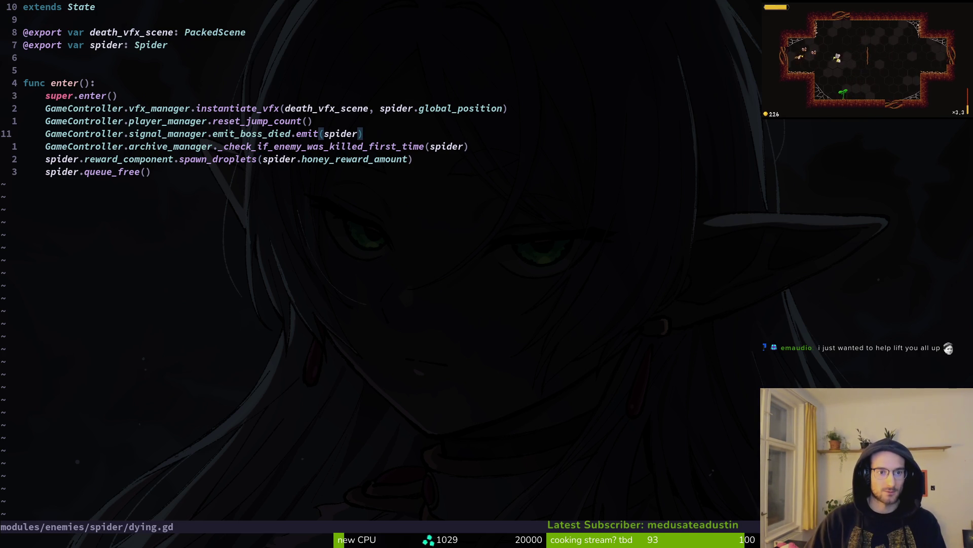
pyautogui.press('b')
pyautogui.press('b')
pyautogui.press('b')
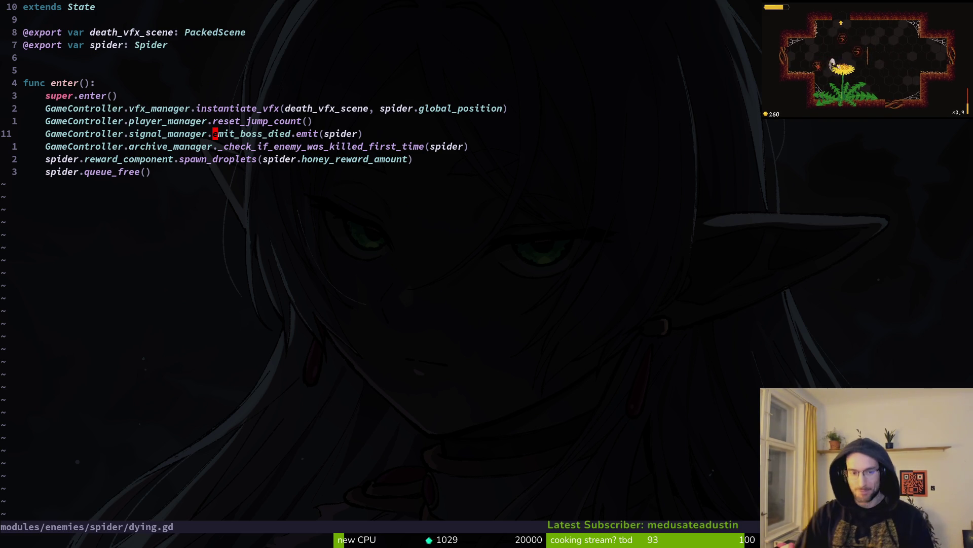
pyautogui.write('q')
pyautogui.press('Return')
# - Open tig status and stage the translation CSV and its English, Spanish and French files
pyautogui.write('tig status')
pyautogui.press('Return')
pyautogui.press('Down')
pyautogui.press('Down')
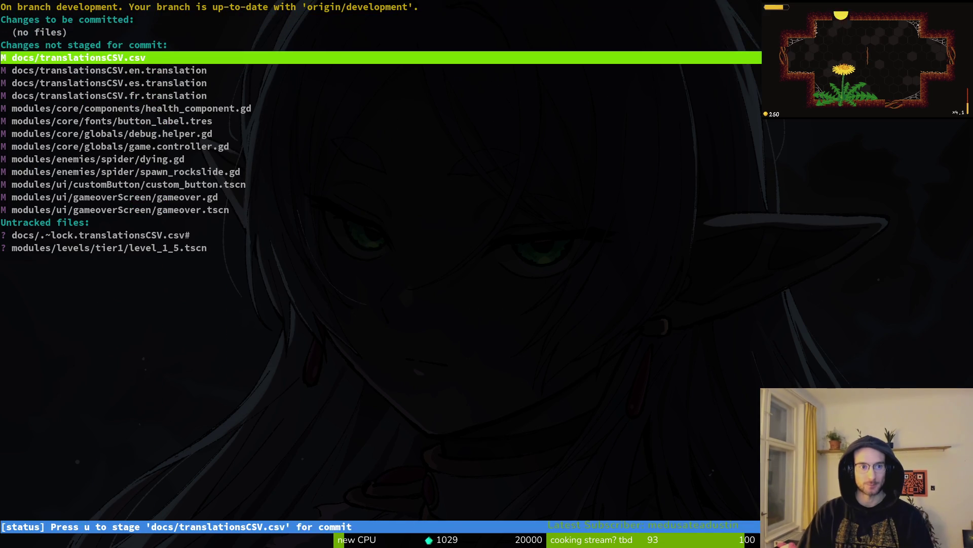
pyautogui.press('Down')
pyautogui.press('Down')
pyautogui.press('Down')
pyautogui.press('Up')
pyautogui.press('Up')
pyautogui.press('Up')
pyautogui.press('u')
pyautogui.press('u')
pyautogui.press('u')
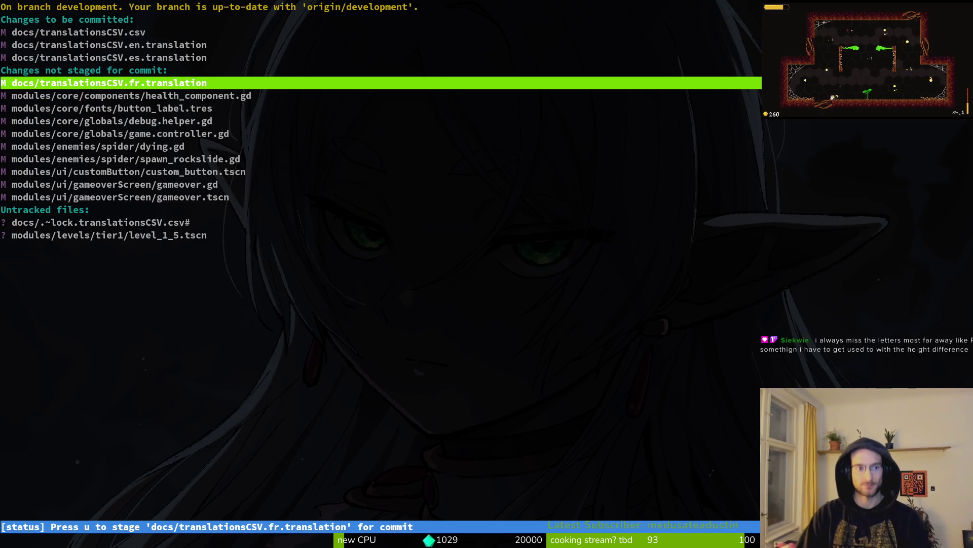
pyautogui.press('u')
# - Inspect the spider dying.gd diff, staging and then unstaging it again
pyautogui.press('Down')
pyautogui.press('Down')
pyautogui.press('Down')
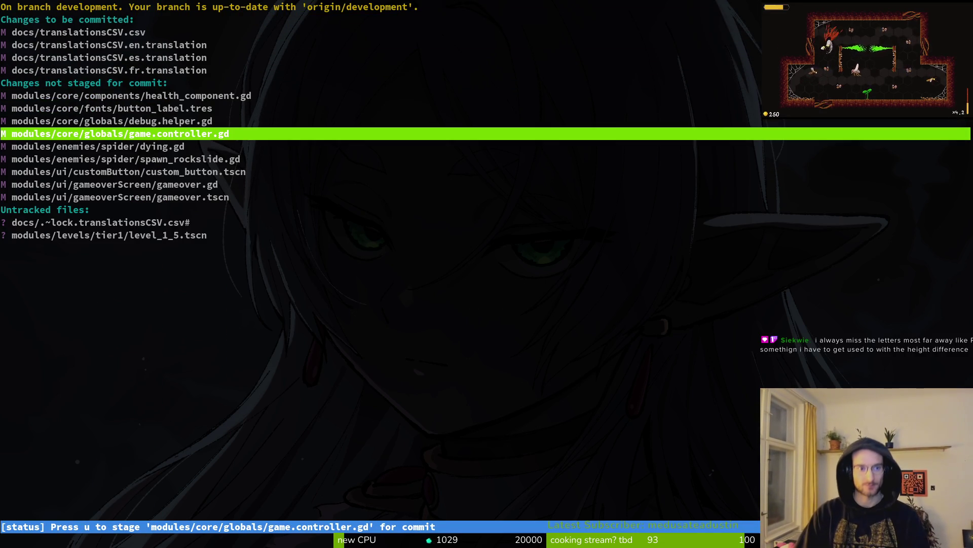
pyautogui.press('Down')
pyautogui.press('Return')
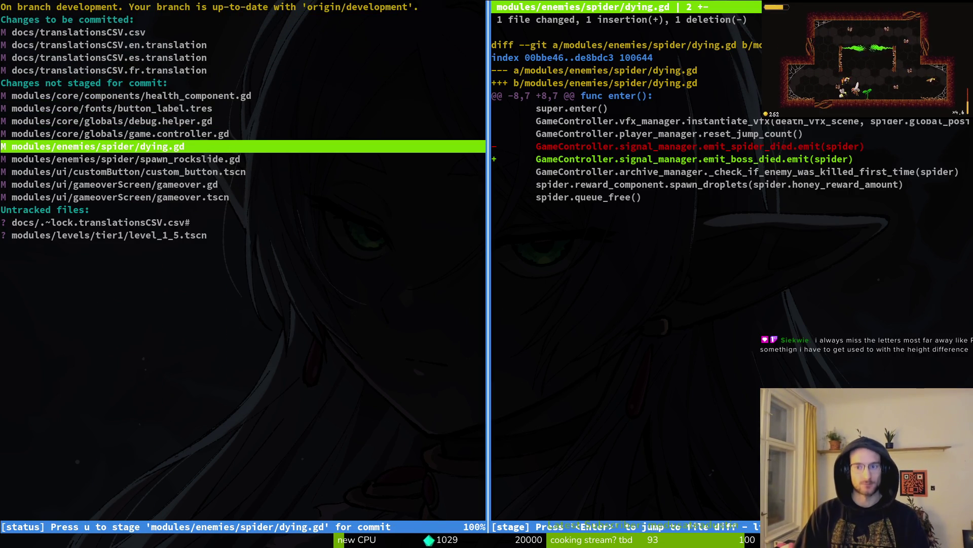
pyautogui.press('u')
pyautogui.press('Down')
pyautogui.press('Down')
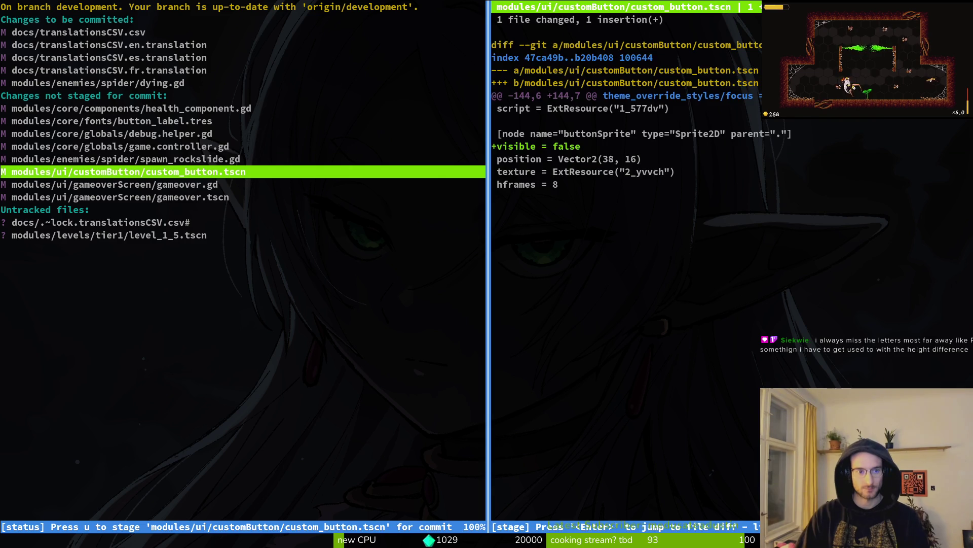
pyautogui.press('q')
pyautogui.press('Up')
pyautogui.press('Up')
pyautogui.press('Up')
pyautogui.press('Up')
pyautogui.press('Up')
pyautogui.press('Up')
pyautogui.press('u')
pyautogui.press('s')
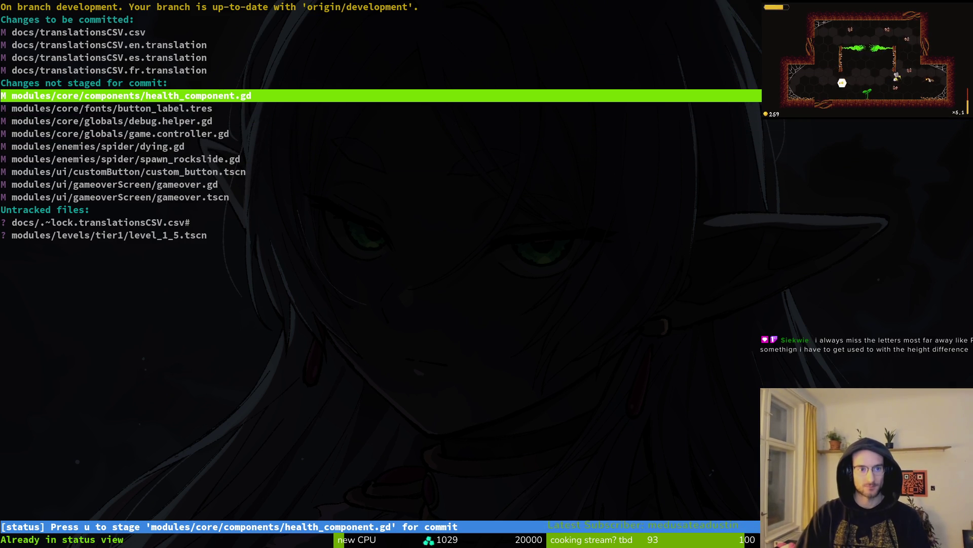
# - Stage health_component.gd and game.controller.gd after checking their diffs
pyautogui.press('Return')
pyautogui.press('u')
pyautogui.press('Down')
pyautogui.press('Down')
pyautogui.press('Return')
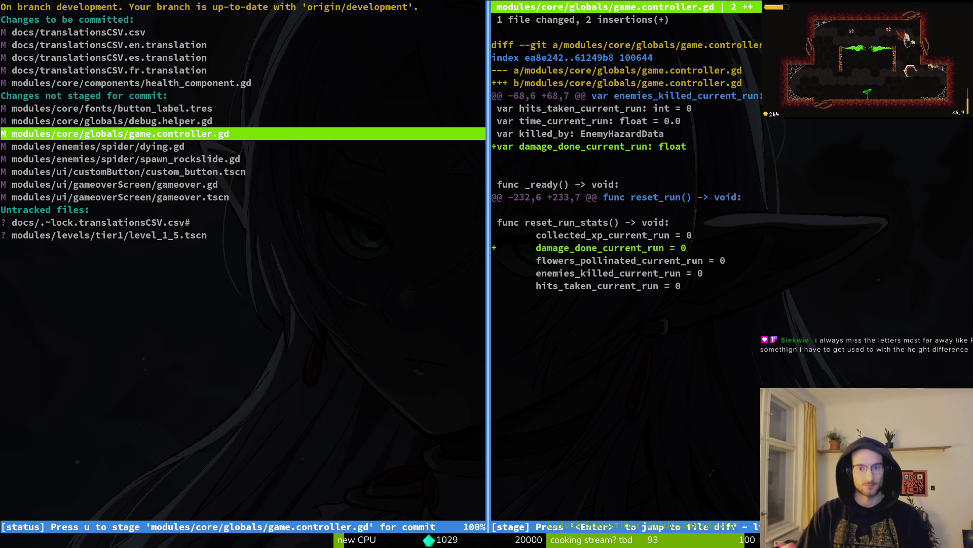
pyautogui.press('u')
# - Stage gameover.gd, gameover.tscn and the docs lock file, leaving custom_button.tscn unstaged
pyautogui.press('Down')
pyautogui.press('Down')
pyautogui.press('Down')
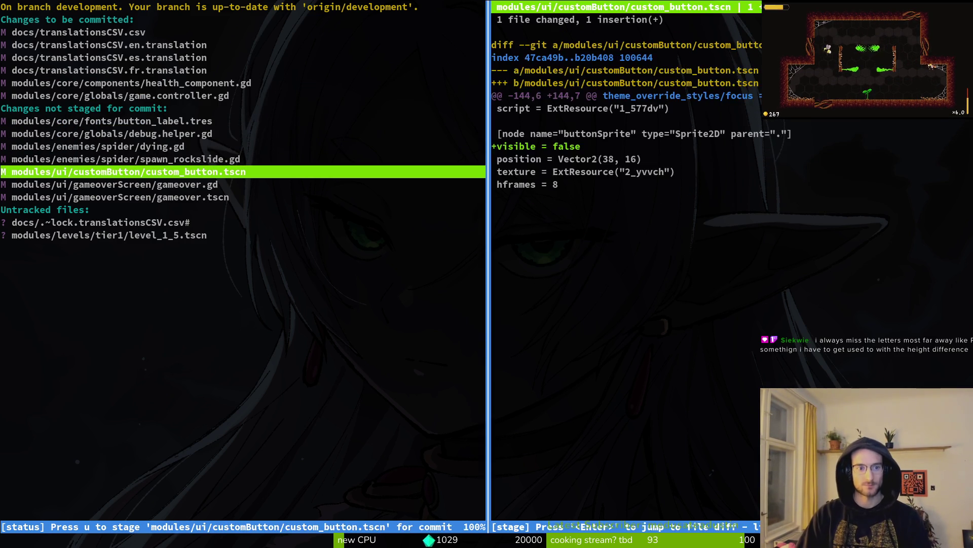
pyautogui.press('u')
pyautogui.press('Return')
pyautogui.press('u')
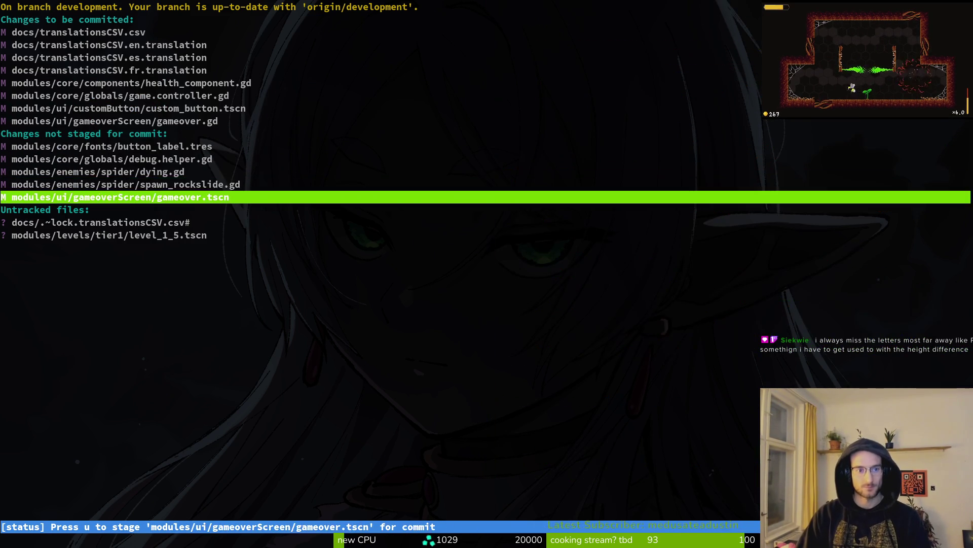
pyautogui.press('u')
pyautogui.press('s')
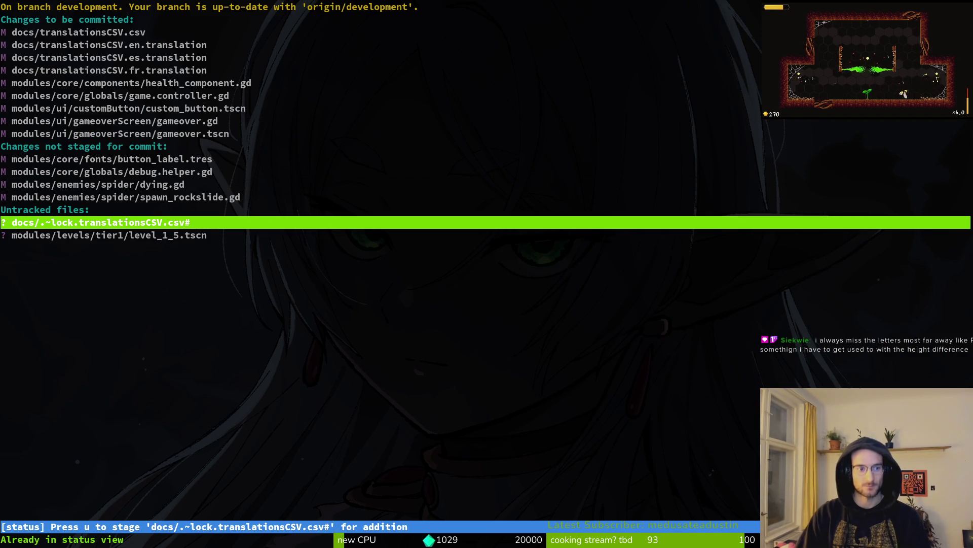
pyautogui.press('u')
pyautogui.press('Up')
pyautogui.press('Up')
pyautogui.press('Up')
pyautogui.press('Up')
pyautogui.press('Up')
pyautogui.press('Up')
pyautogui.press('Up')
pyautogui.press('Up')
pyautogui.press('u')
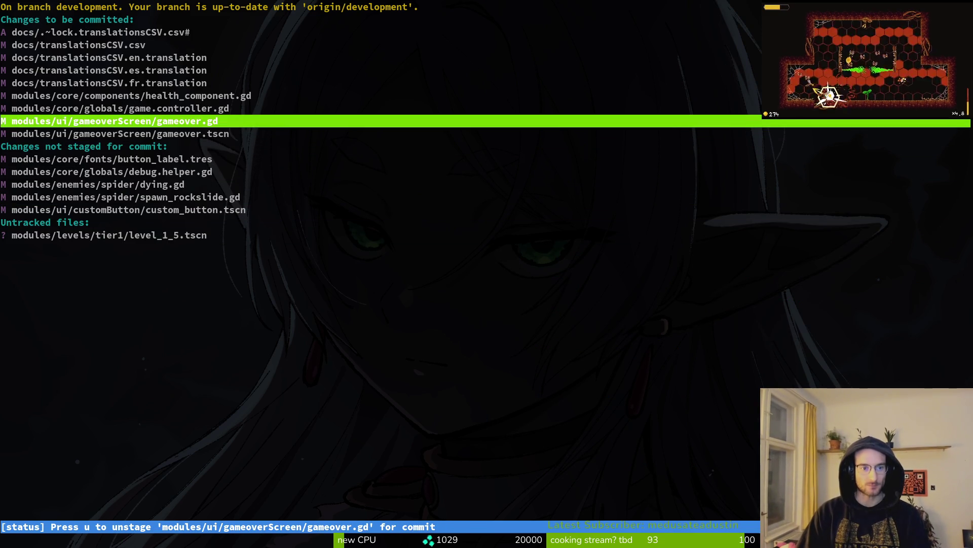
# - Commit the staged work with message 'added features and stats for game over and polished the ui a bit'
pyautogui.write('qgit')
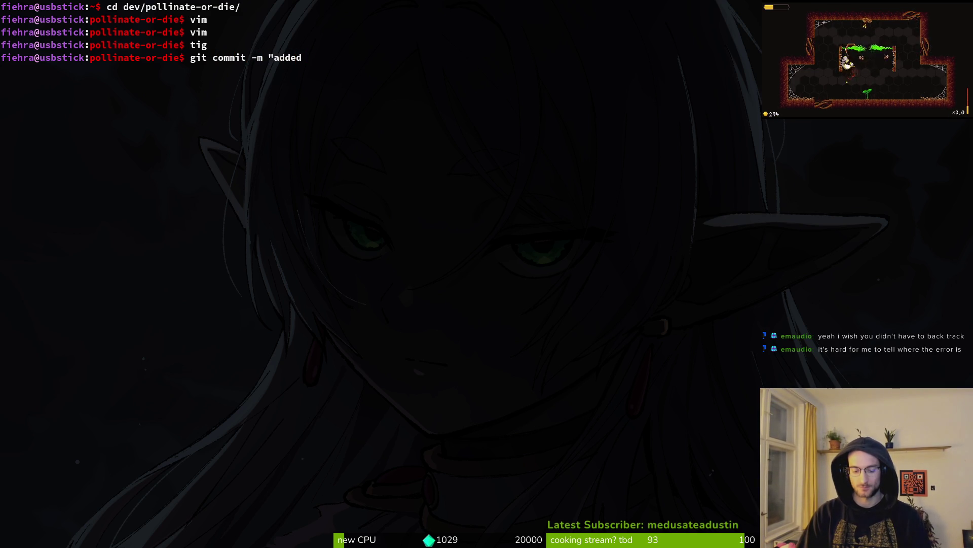
pyautogui.write('features ')
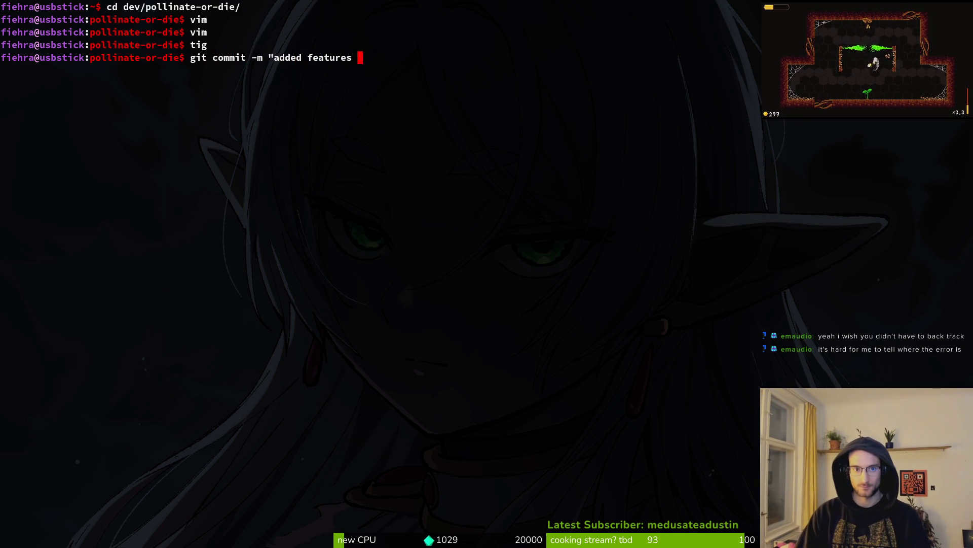
pyautogui.write('and stats for game over and polished the')
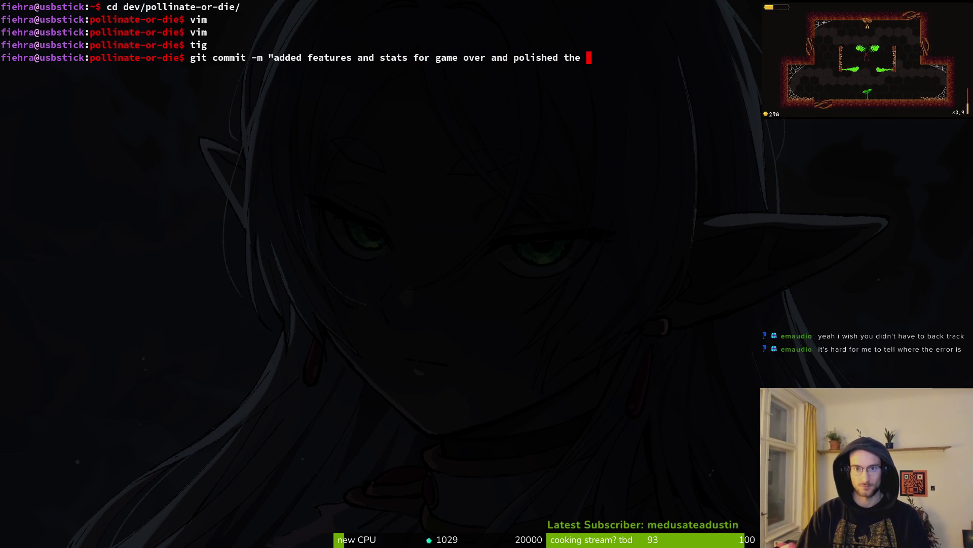
pyautogui.write('ui a bit"')
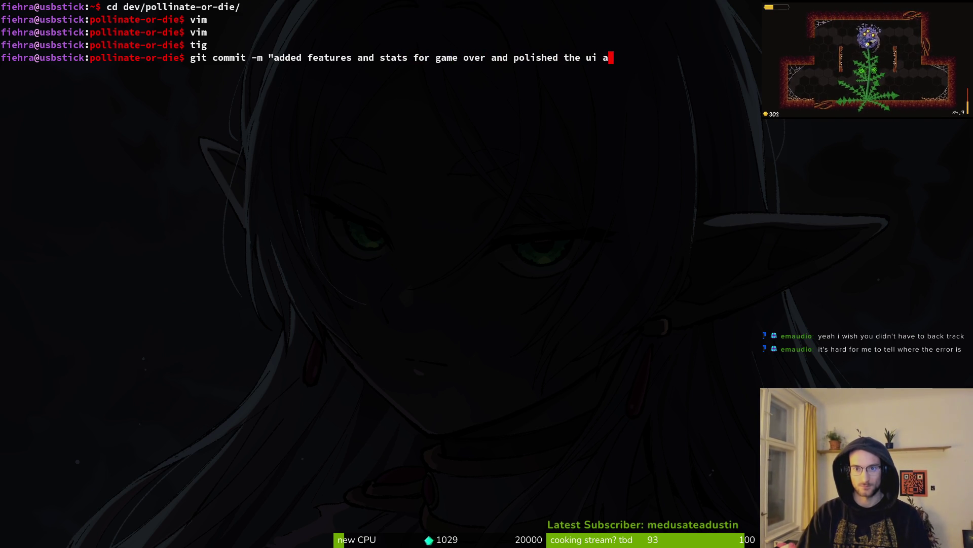
pyautogui.press('Return')
# - Push the commit to the remote and clear the terminal
pyautogui.write('git push')
pyautogui.press('Return')
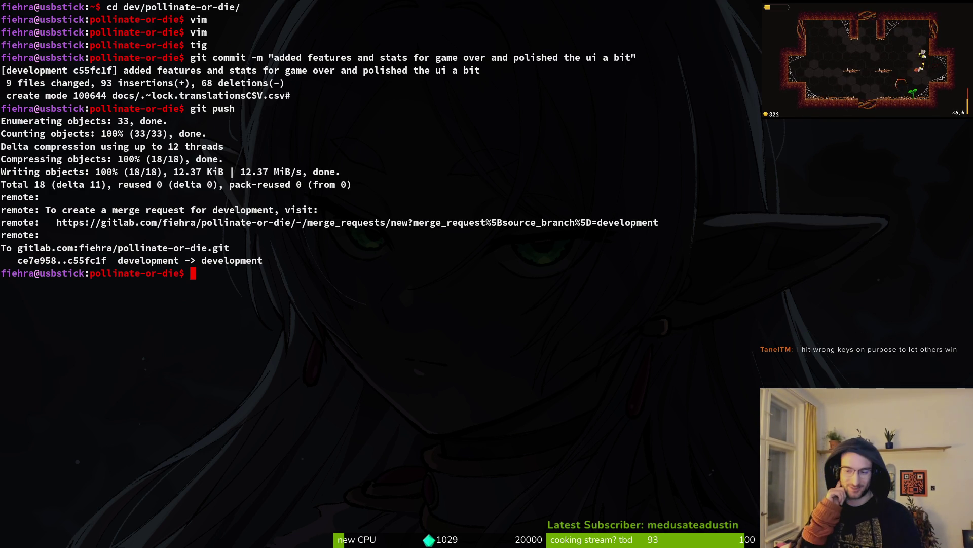
pyautogui.write('clear')
pyautogui.press('Return')
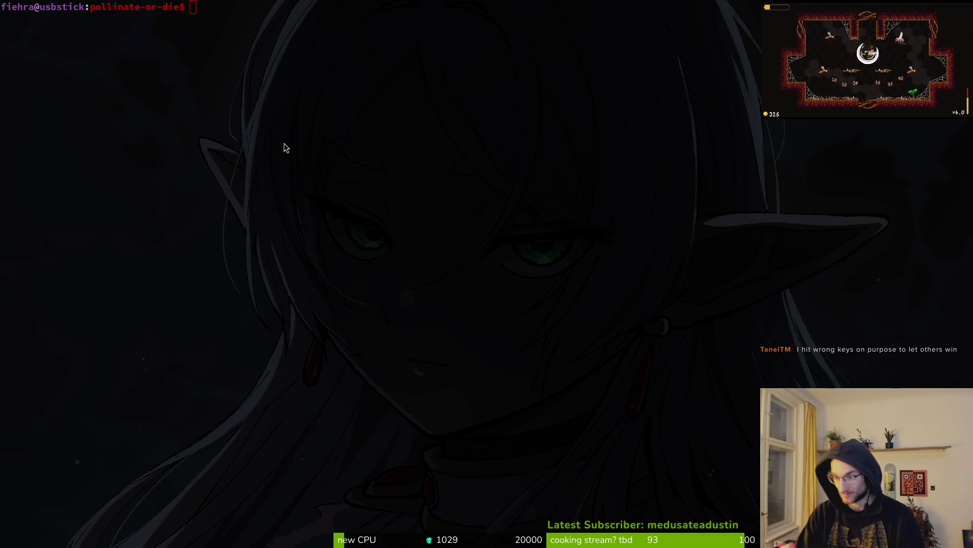
# - In Godot, check the debugger Errors and Stack Trace, then stop the debug session with F8
pyautogui.hotkey('alt', 'Tab')
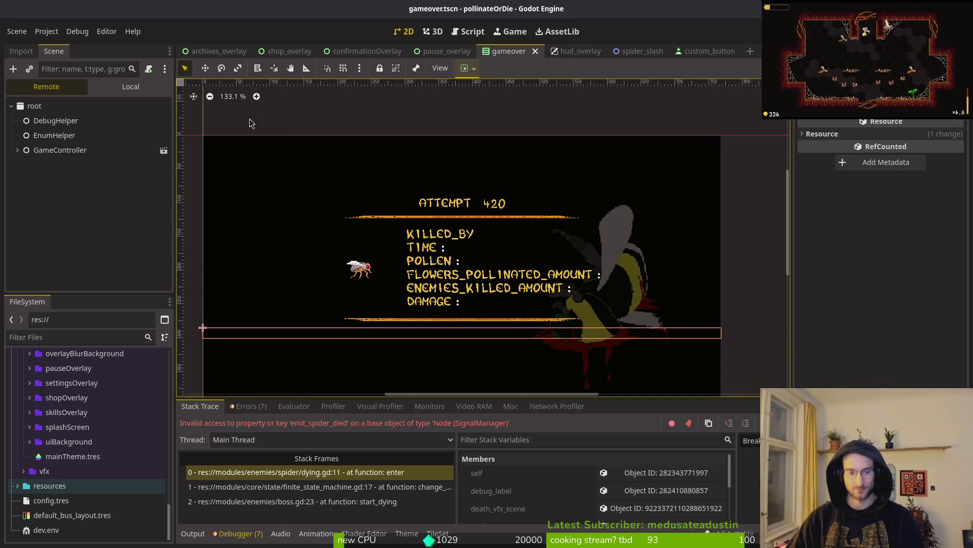
pyautogui.click(242, 407)
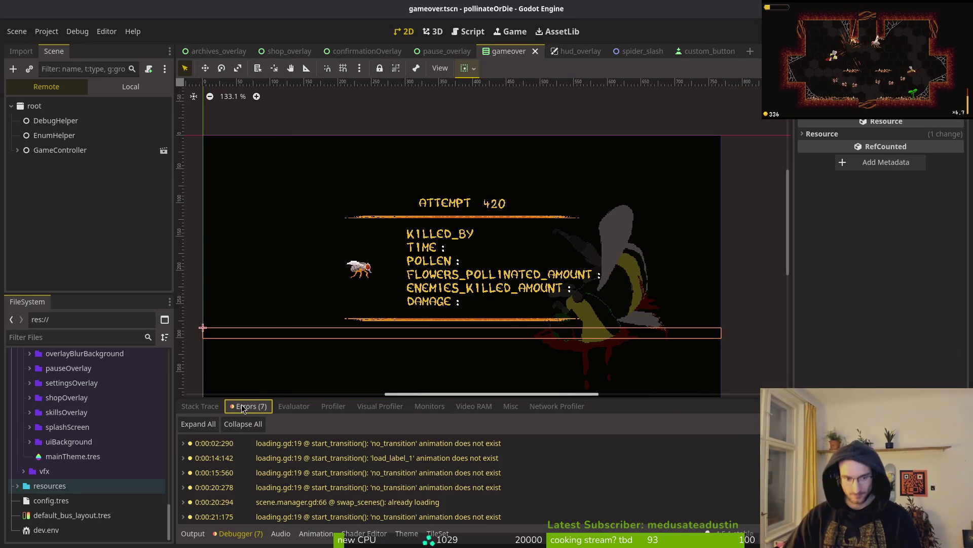
pyautogui.click(200, 406)
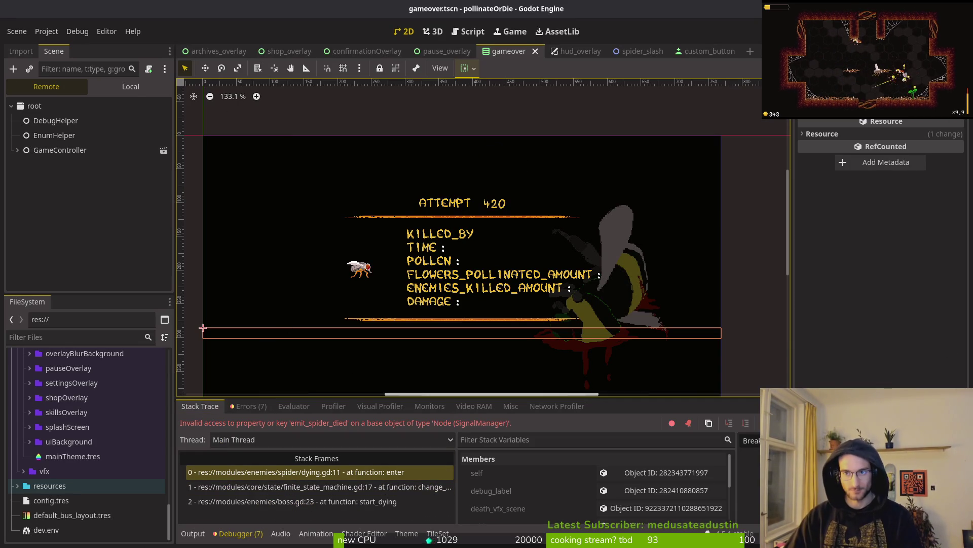
pyautogui.press('F8')
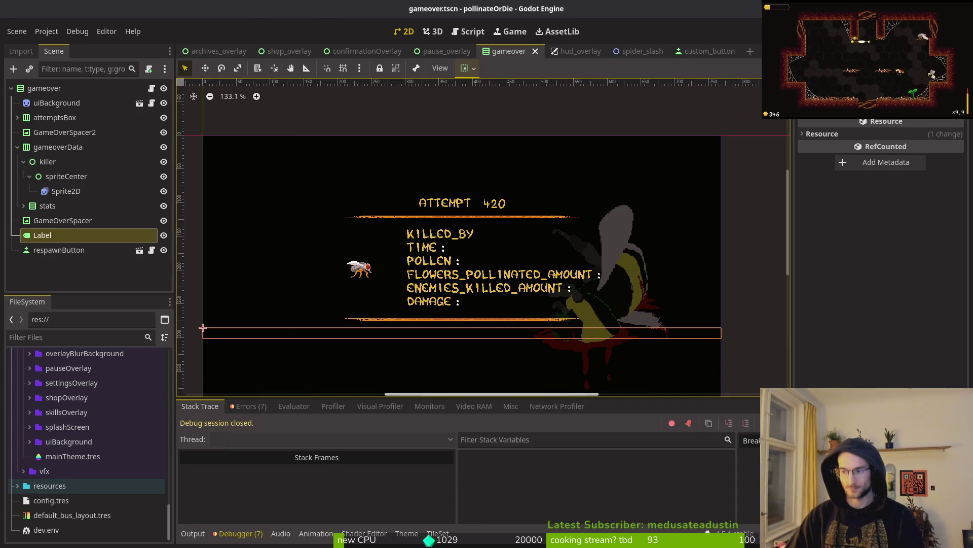
# - In tig status, stage the spider's dying.gd and spawn_rockslide.gd
pyautogui.press('super+Return')
pyautogui.write('t')
pyautogui.press('Return')
pyautogui.press('Down')
pyautogui.press('Down')
pyautogui.press('Down')
pyautogui.press('Return')
# - Quit tig, commit with message 'balanced spider a bit by reducing the stomps by 1', then return to Godot
pyautogui.press('u')
pyautogui.press('u')
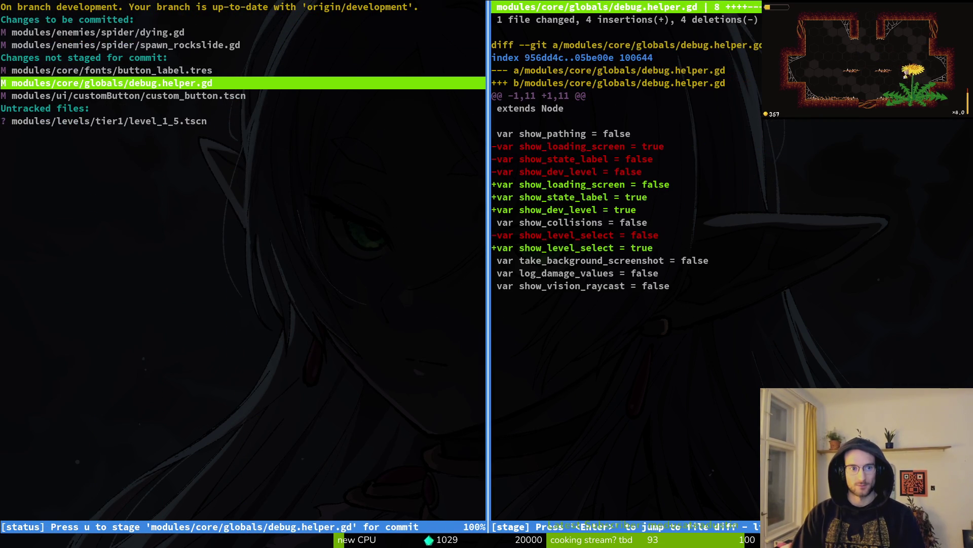
pyautogui.press('q')
pyautogui.press('q')
pyautogui.write('git commit -')
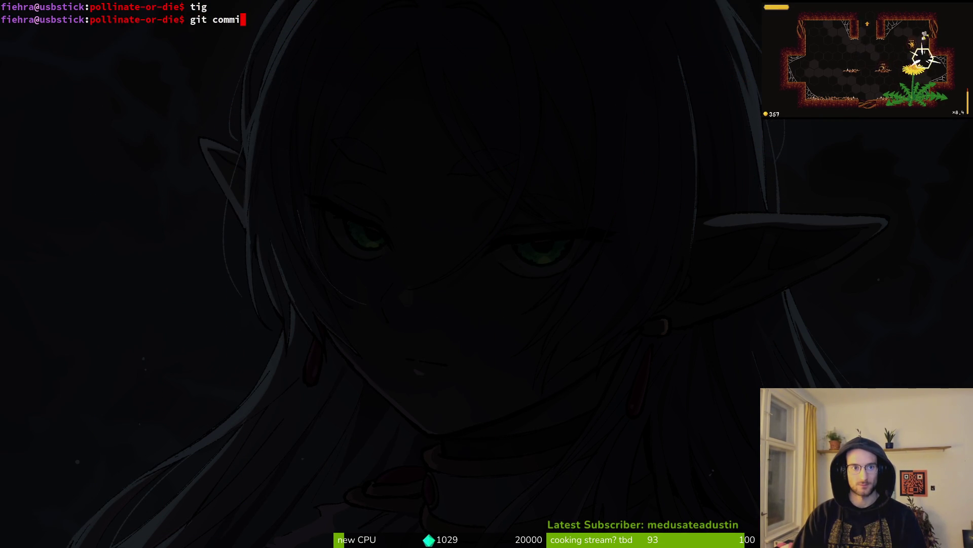
pyautogui.write('m "bala')
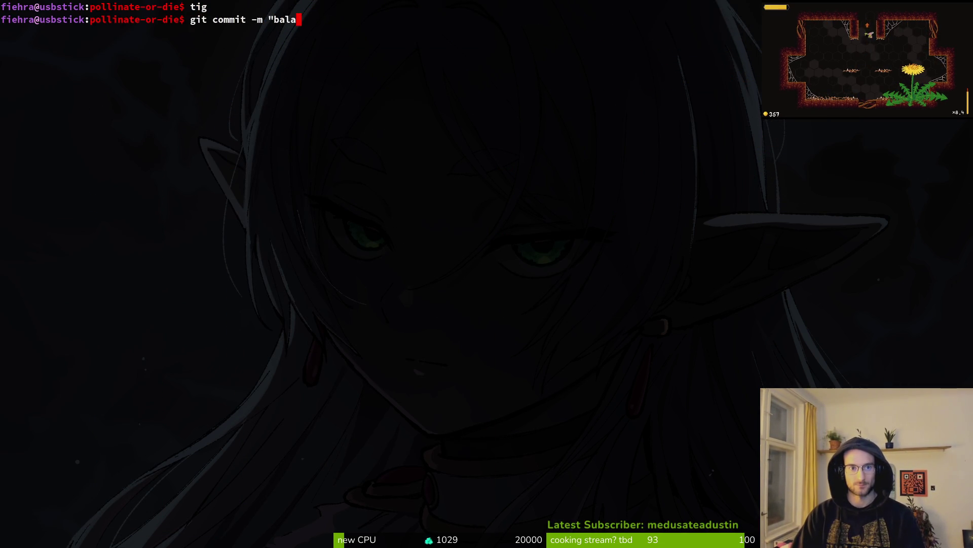
pyautogui.write('nced spider a bit by reducei')
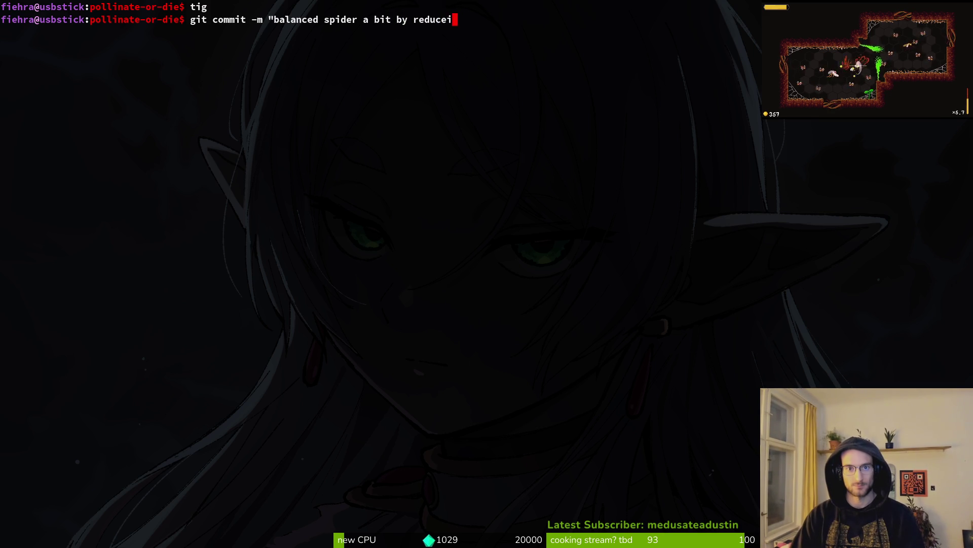
pyautogui.press('BackSpace')
pyautogui.press('BackSpace')
pyautogui.write('ing the ')
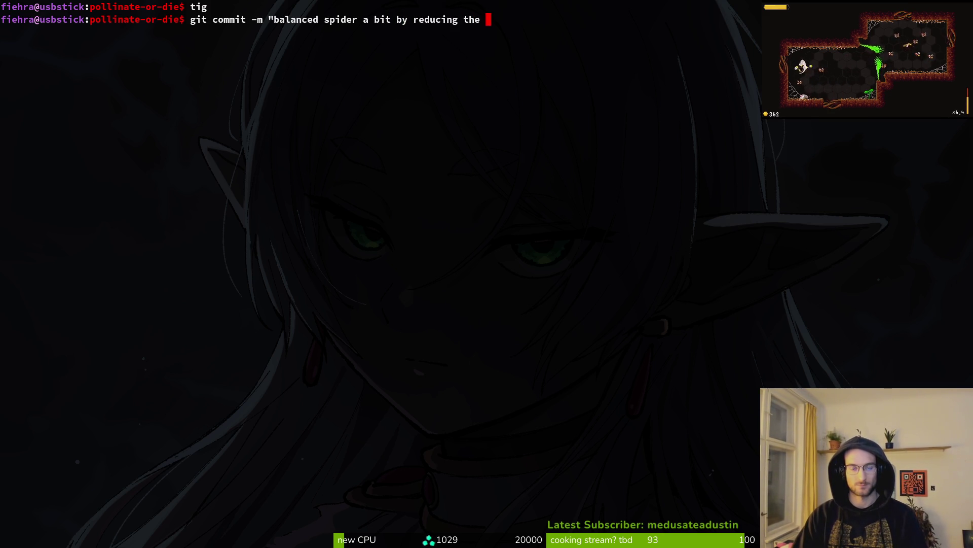
pyautogui.write('stomps by 1"')
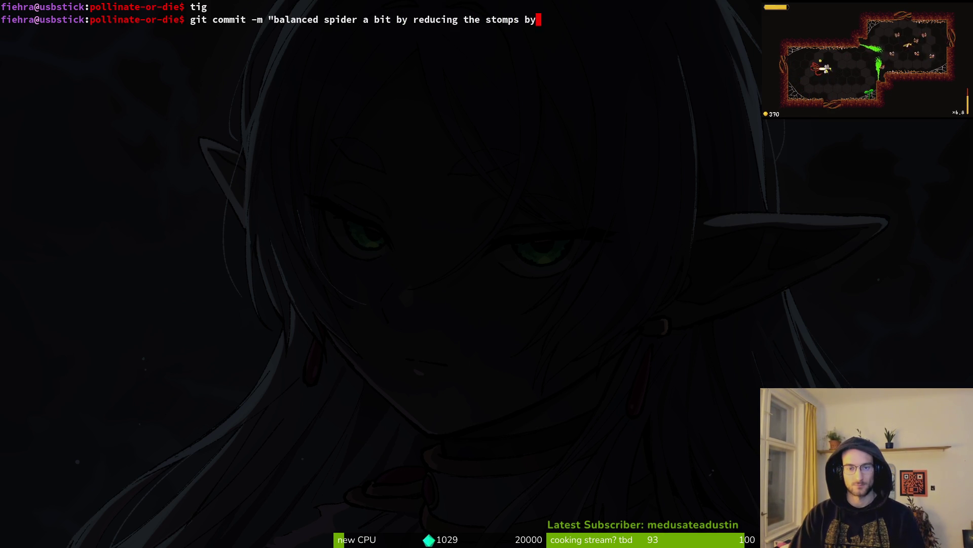
pyautogui.press('BackSpace')
pyautogui.press('Return')
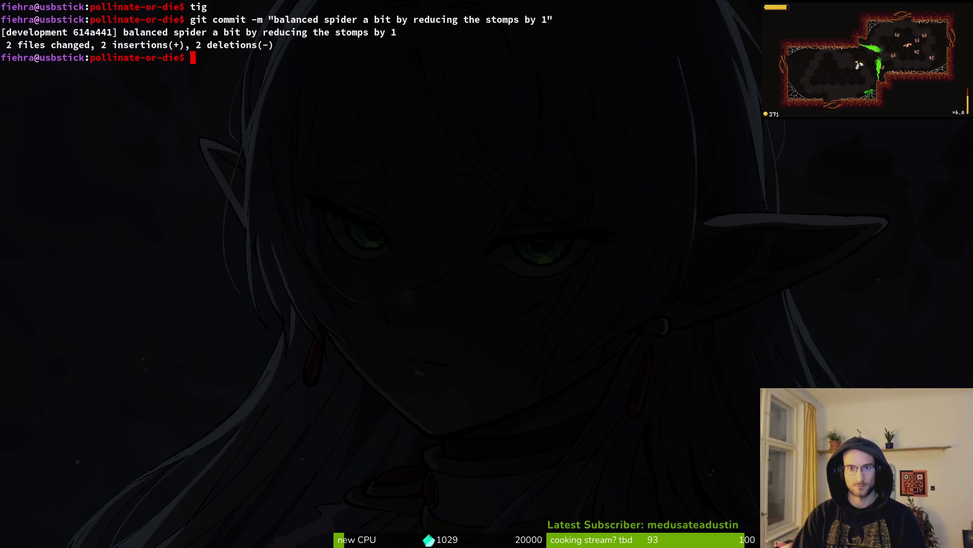
pyautogui.hotkey('alt', 'Tab')
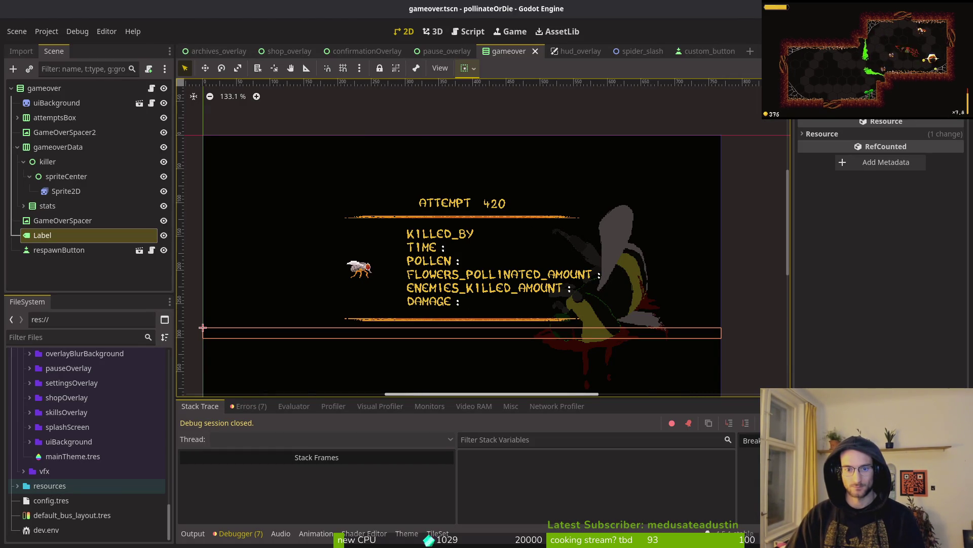
# - Cycle through windows, lower the volume, and open the pollinate-or-die folder in Files
pyautogui.hotkey('alt', 'Tab')
pyautogui.hotkey('alt', 'Tab')
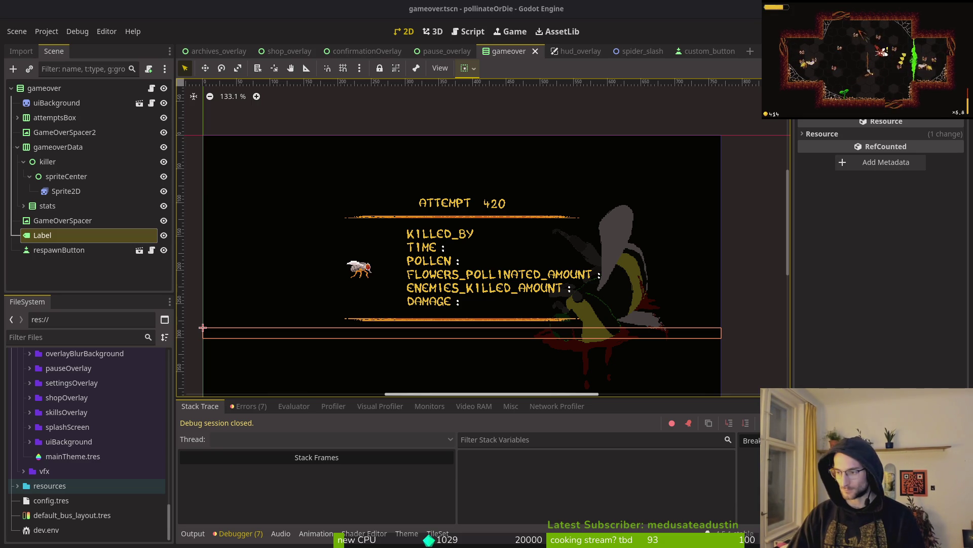
pyautogui.hotkey('alt', 'Tab')
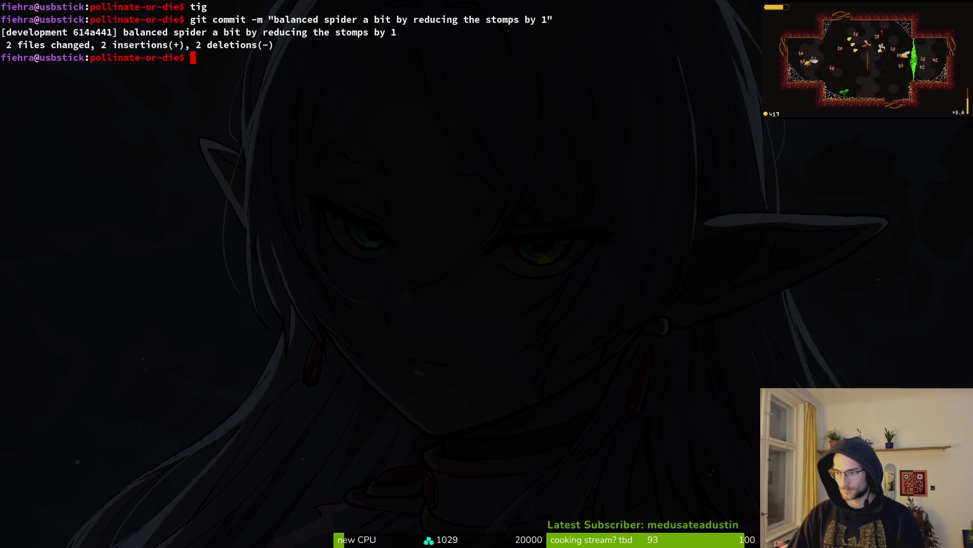
pyautogui.hotkey('alt', 'Tab')
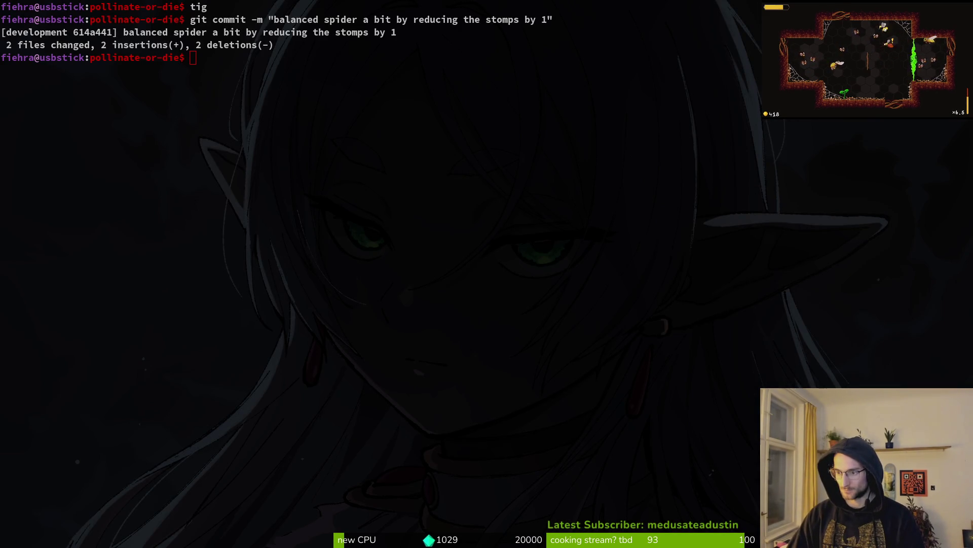
pyautogui.press('XF86AudioLowerVolume')
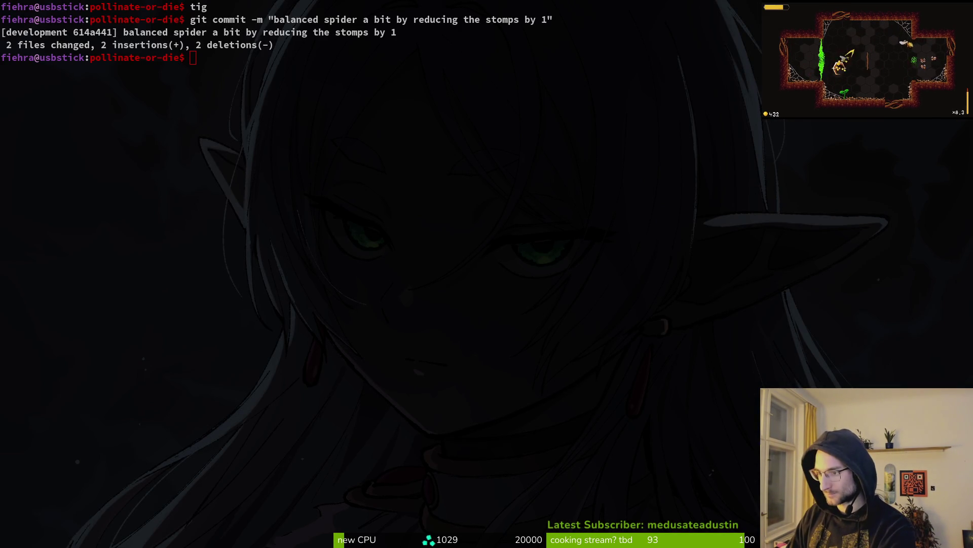
pyautogui.press('super+e')
pyautogui.click(257, 276)
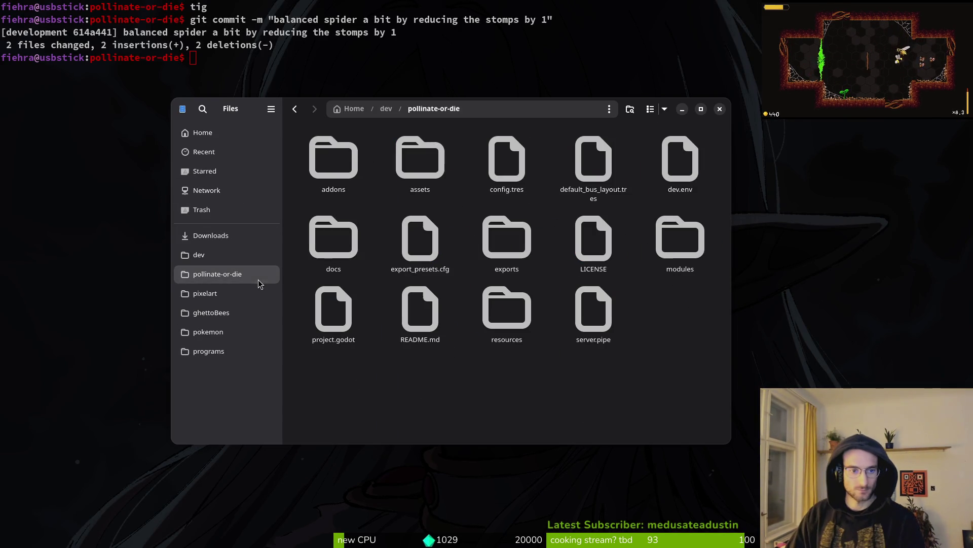
pyautogui.doubleClick(421, 158)
pyautogui.click(420, 158)
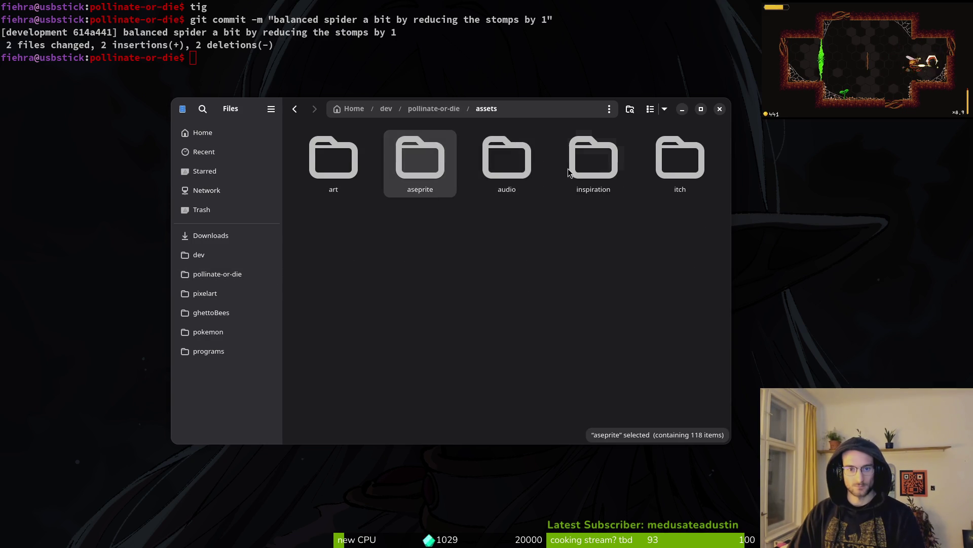
pyautogui.press('Return')
pyautogui.scroll(-6, 672, 296)
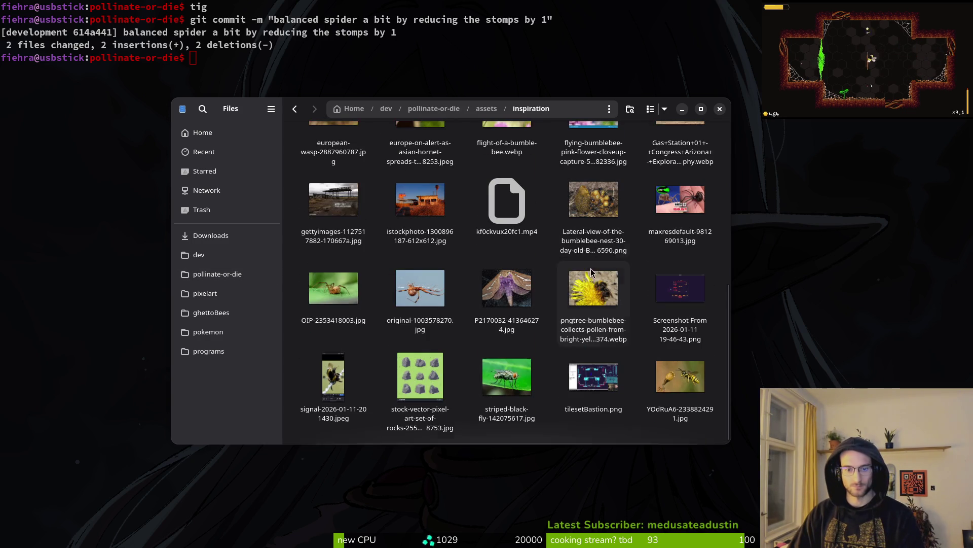
pyautogui.click(672, 296)
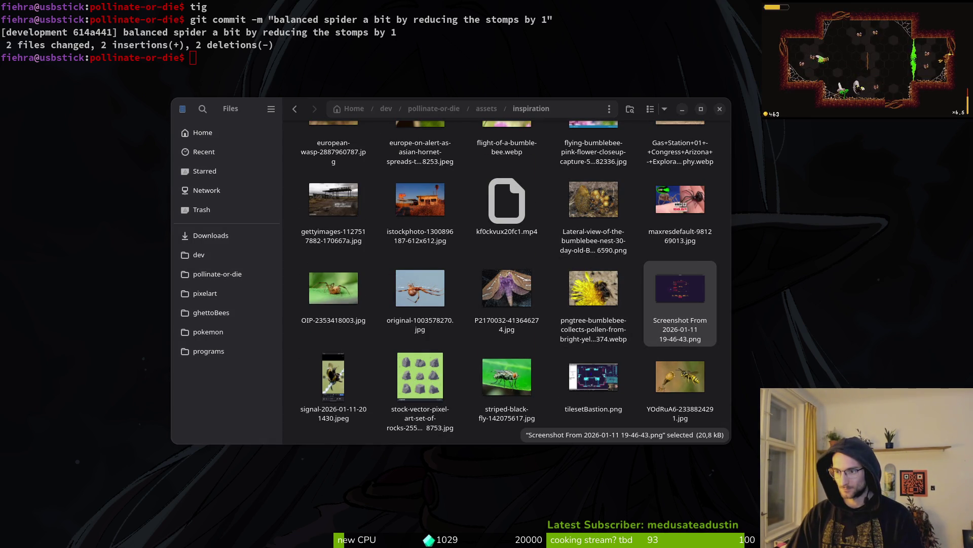
pyautogui.press('Return')
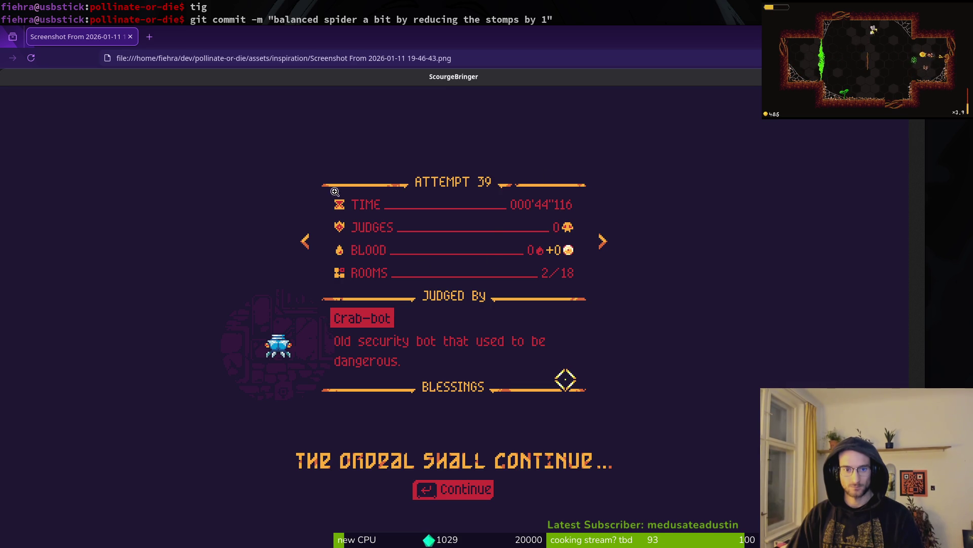
pyautogui.hotkey('ctrl', 'w')
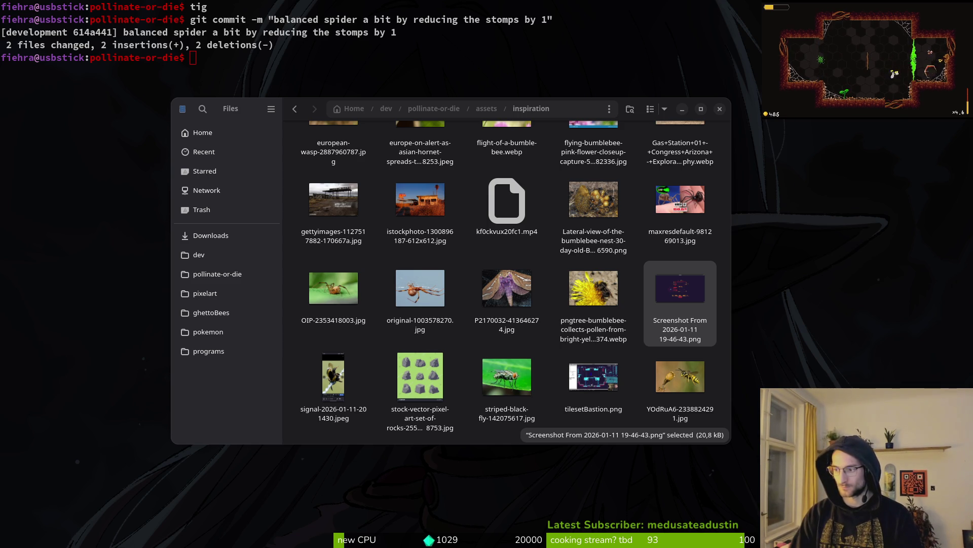
pyautogui.click(720, 109)
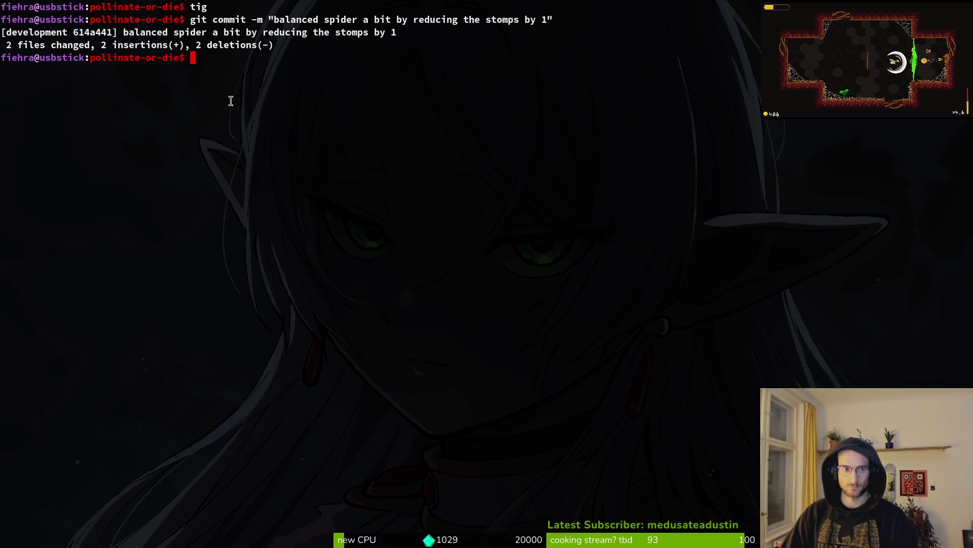
pyautogui.hotkey('alt', 'Tab')
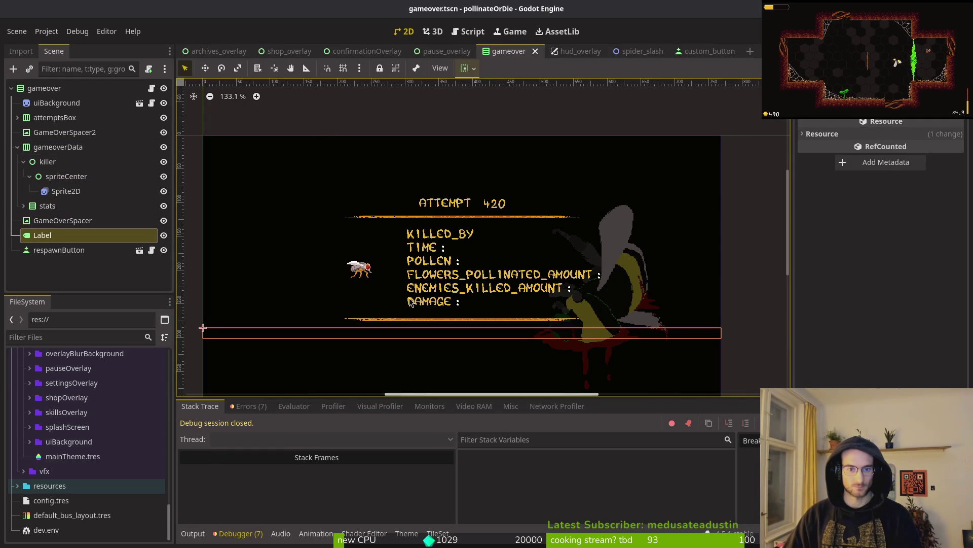
# - In the Scene tree, expand stats > enemiesKilledBox and select the enemiesKilled label
pyautogui.click(23, 162)
pyautogui.click(23, 176)
pyautogui.scroll(-2, 25, 178)
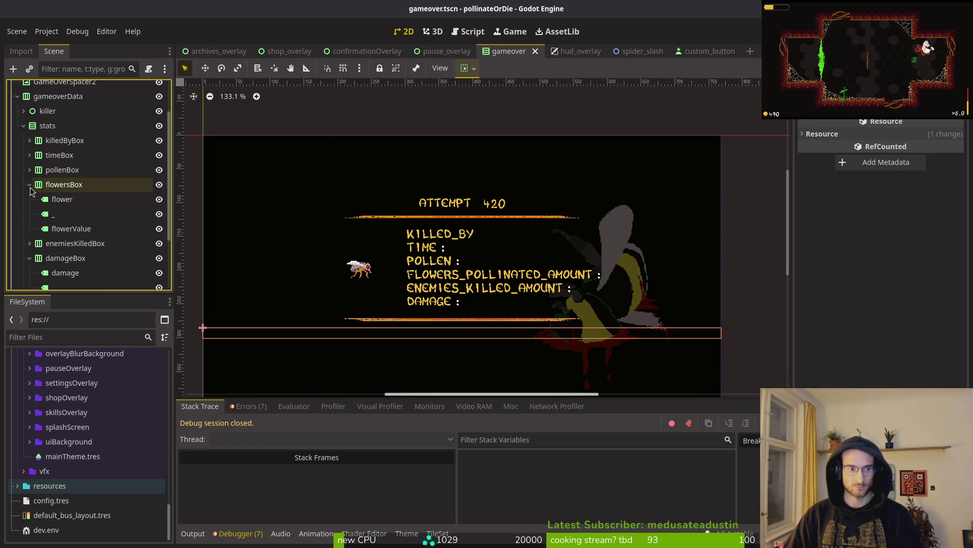
pyautogui.click(29, 214)
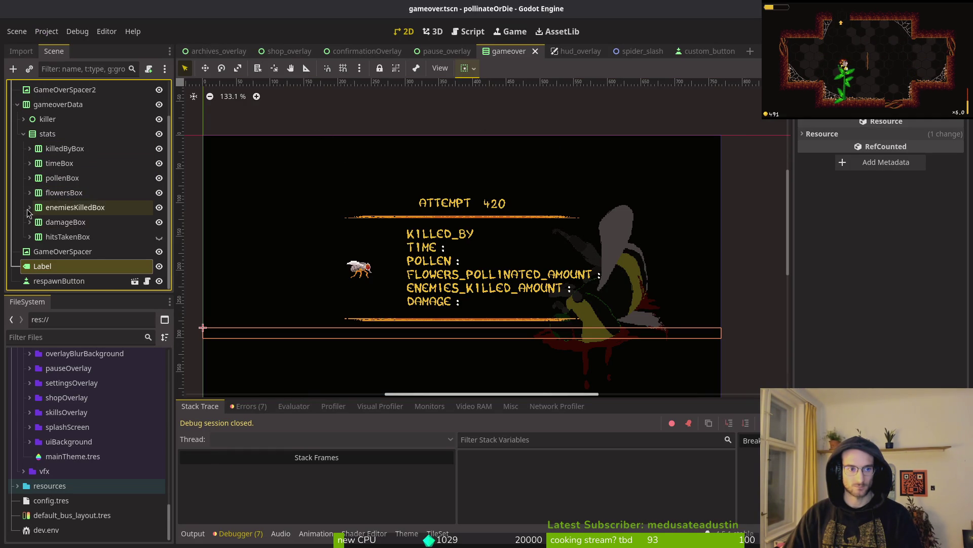
pyautogui.click(56, 208)
pyautogui.click(29, 207)
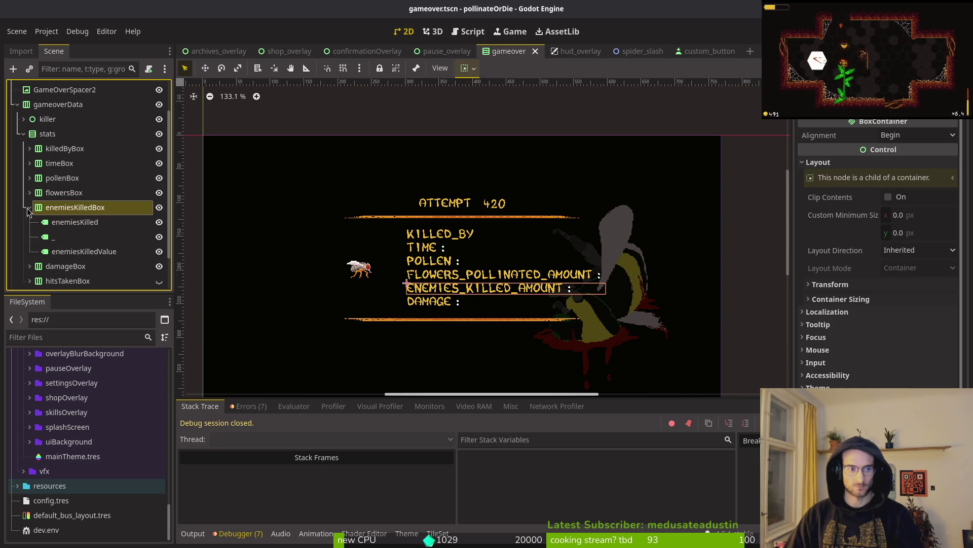
pyautogui.click(71, 222)
# - Replace the label's Text with ENEMIES and save gameover.tscn
pyautogui.click(830, 176)
pyautogui.hotkey('ctrl', 'a')
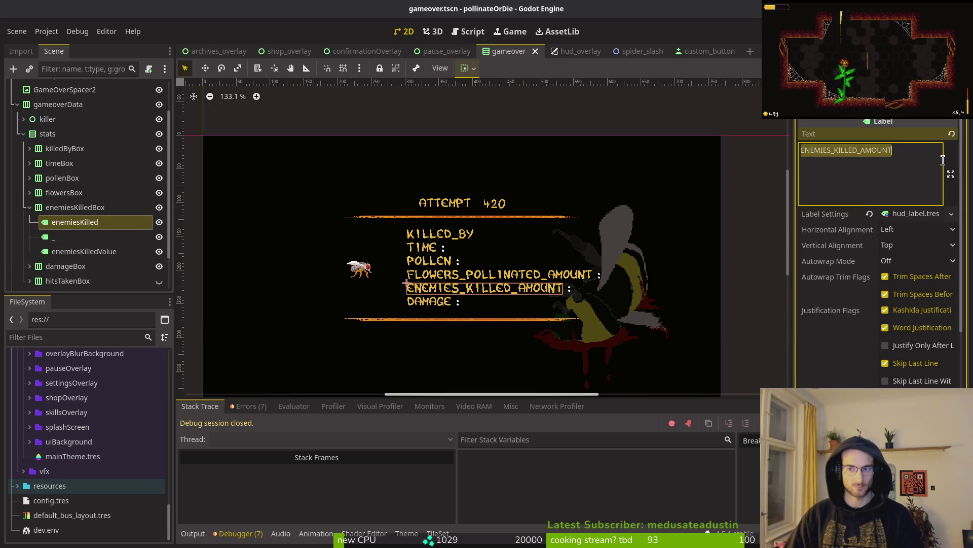
pyautogui.write('ENEMIES')
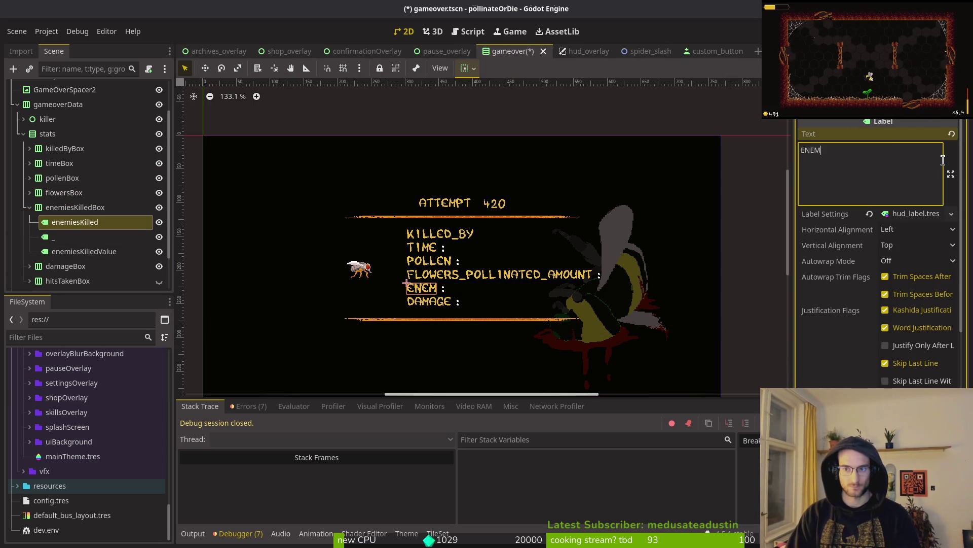
pyautogui.press('Return')
pyautogui.press('BackSpace')
pyautogui.hotkey('ctrl', 's')
pyautogui.press('super+1')
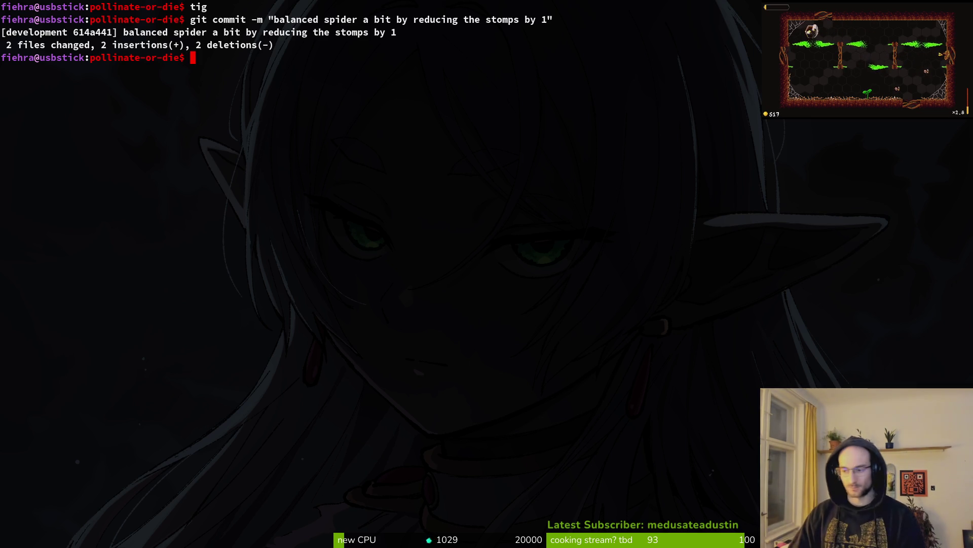
# - Inspect the repository's unstaged changes in tig, from translationsCSV.csv through debug.helper.gd
pyautogui.click(258, 74)
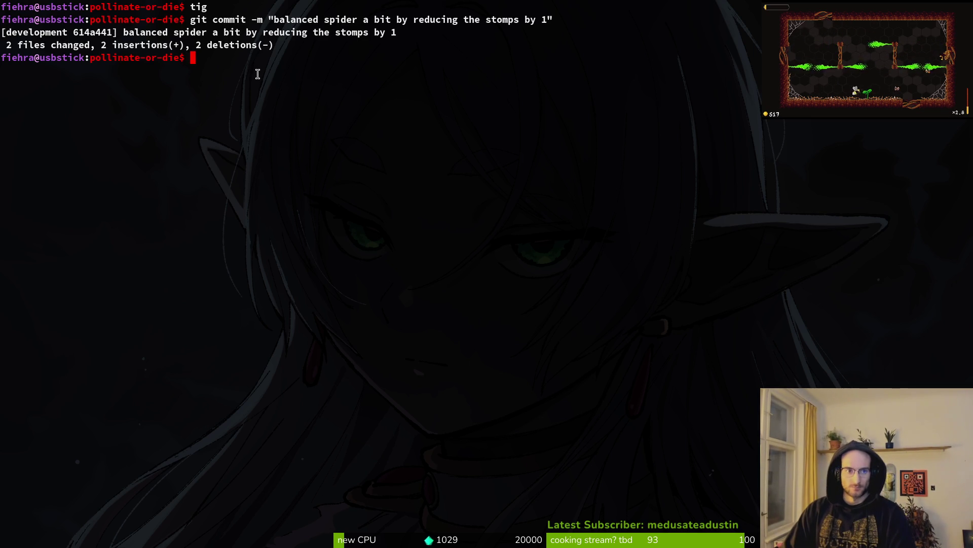
pyautogui.write('tig')
pyautogui.press('Return')
pyautogui.press('S')
pyautogui.press('Down')
pyautogui.press('Down')
pyautogui.press('Down')
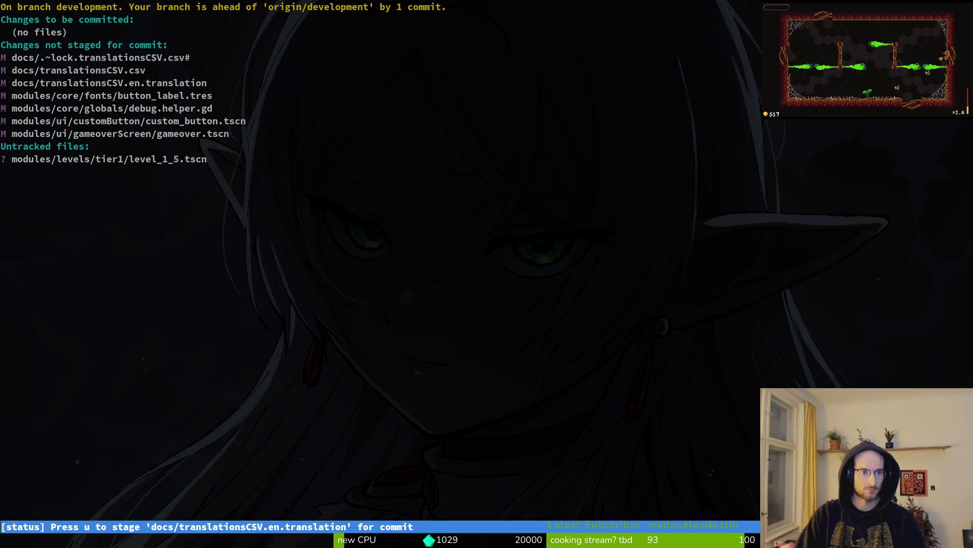
pyautogui.press('Down')
pyautogui.press('Down')
pyautogui.press('Up')
pyautogui.press('Down')
pyautogui.press('Up')
pyautogui.press('Up')
pyautogui.press('Up')
pyautogui.press('q')
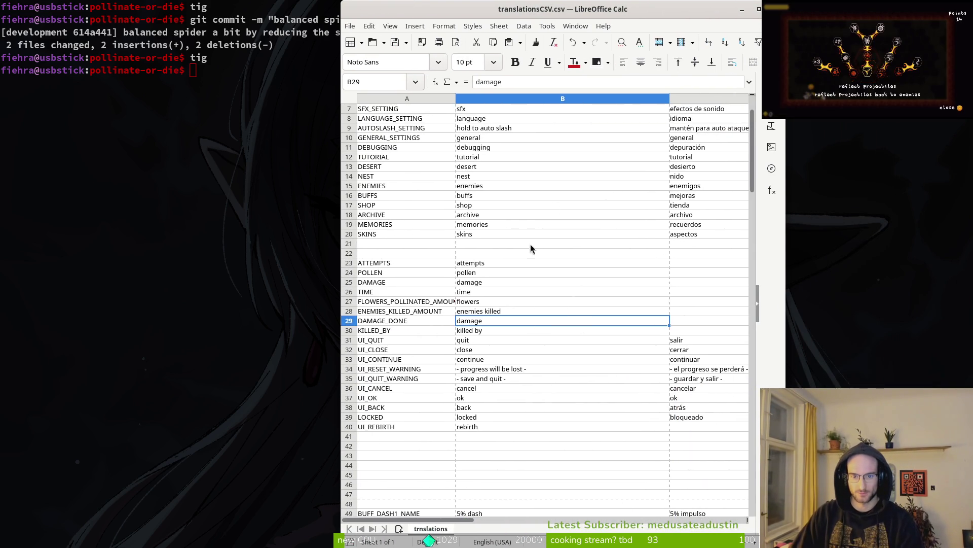
# - Scroll through the translated stat names in the translationsCSV spreadsheet
pyautogui.scroll(2, 516, 223)
pyautogui.scroll(-7, 516, 233)
pyautogui.scroll(-2, 482, 223)
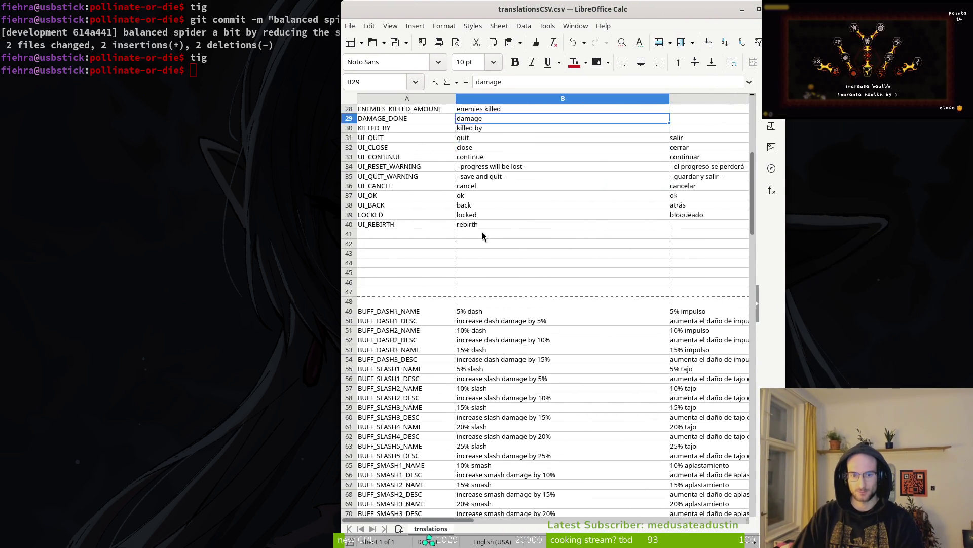
pyautogui.scroll(6, 466, 228)
# - Recheck the changed files in tig, including docs/translationsCSV.csv
pyautogui.hotkey('alt', 'Tab')
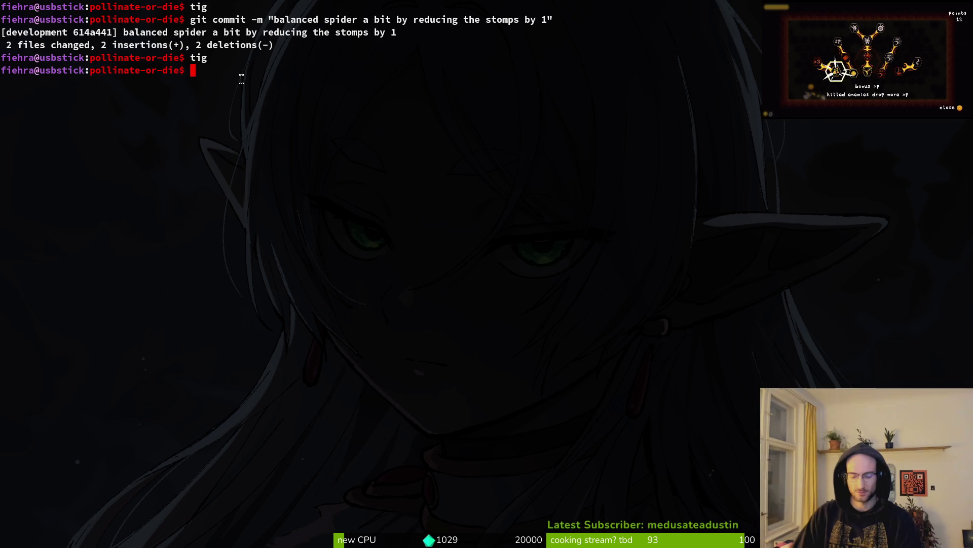
pyautogui.write('tig')
pyautogui.press('Return')
pyautogui.press('q')
pyautogui.hotkey('alt', 'Tab')
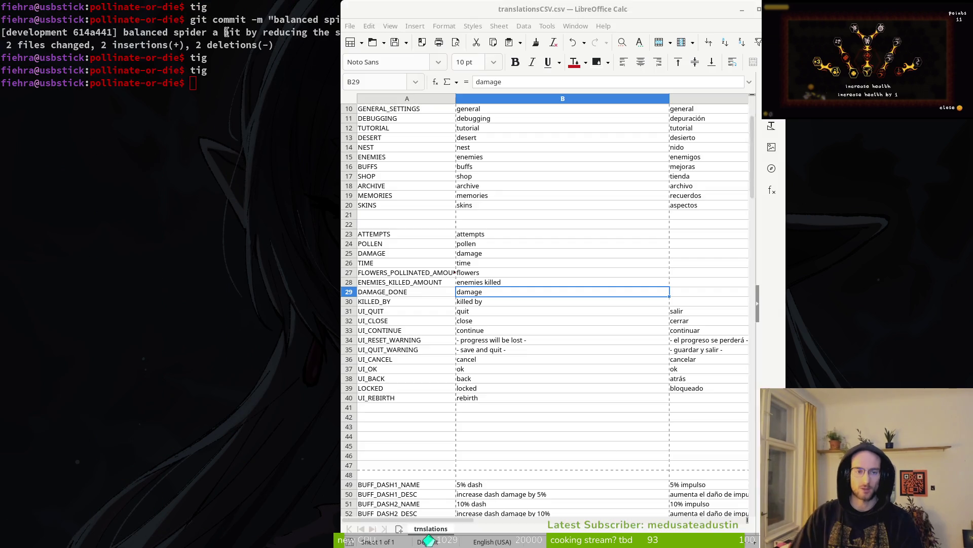
pyautogui.hotkey('alt', 'Tab')
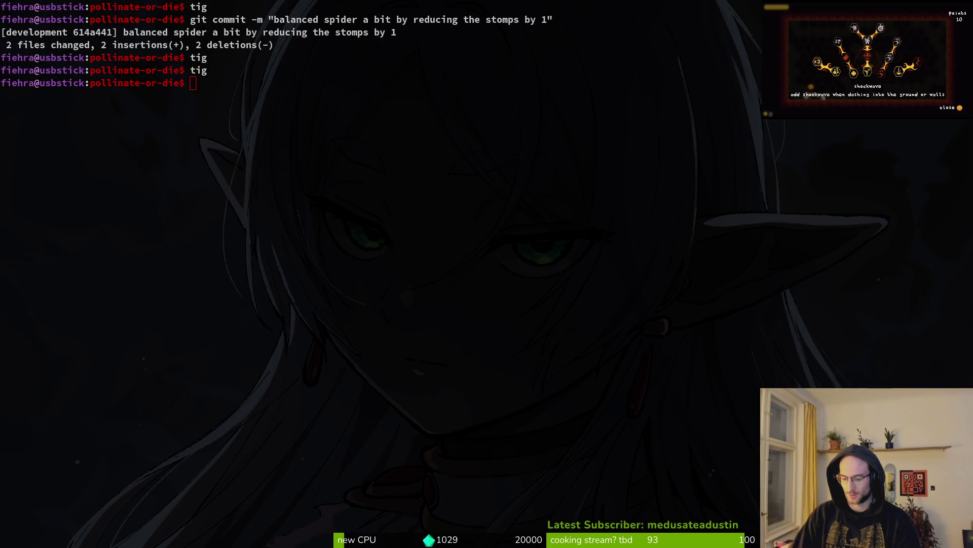
pyautogui.hotkey('alt', 'Tab')
pyautogui.write('tig')
pyautogui.press('Return')
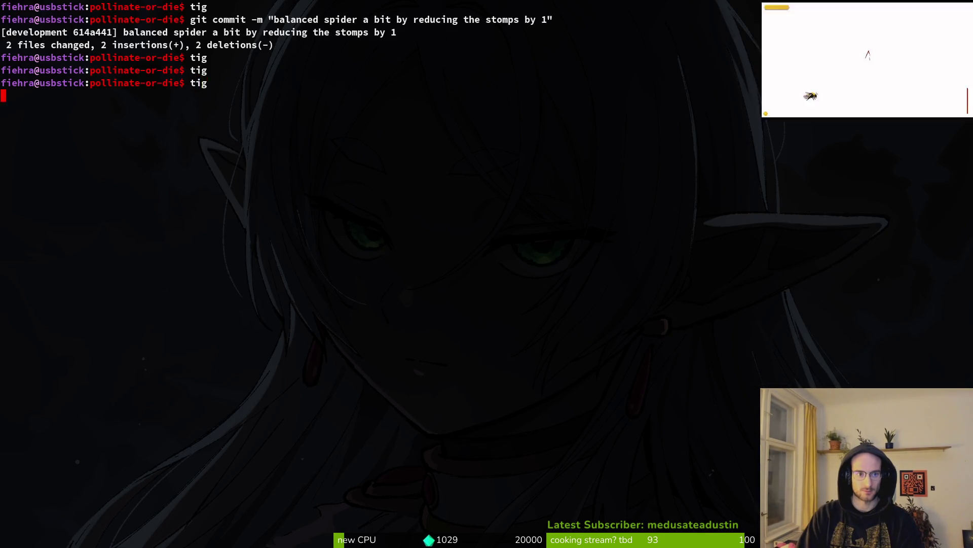
pyautogui.press('Down')
pyautogui.press('Down')
pyautogui.press('q')
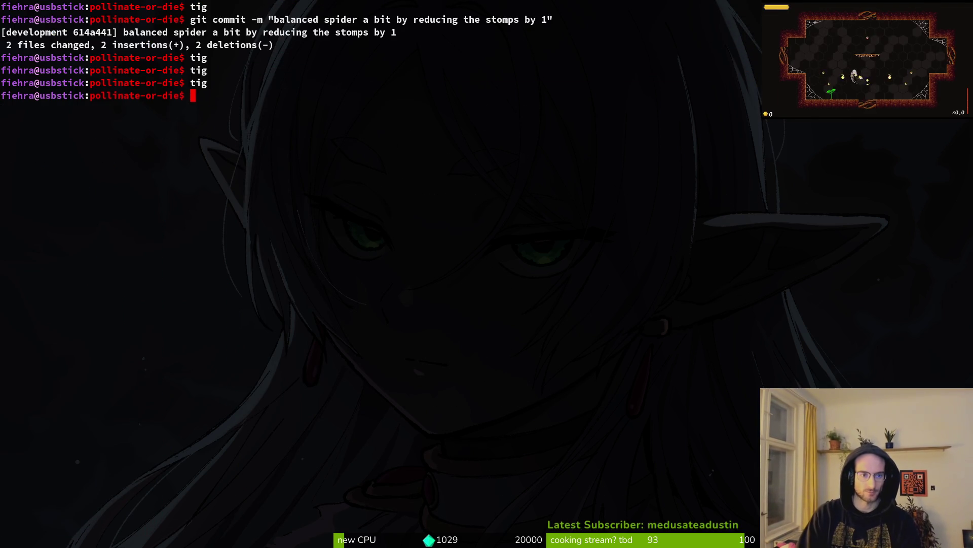
# - Run the game from the Godot editor with F5
pyautogui.hotkey('alt', 'Tab')
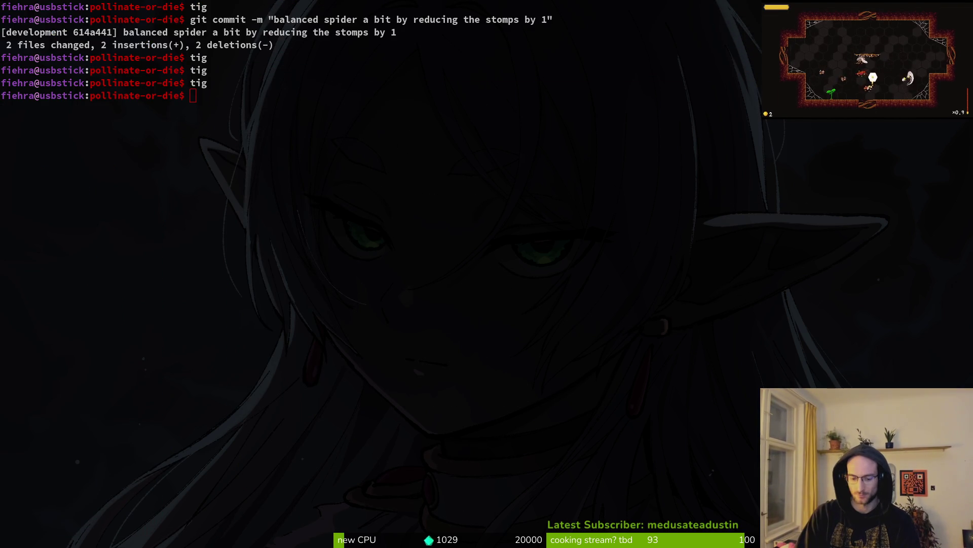
pyautogui.hotkey('alt', 'Tab')
pyautogui.press('F5')
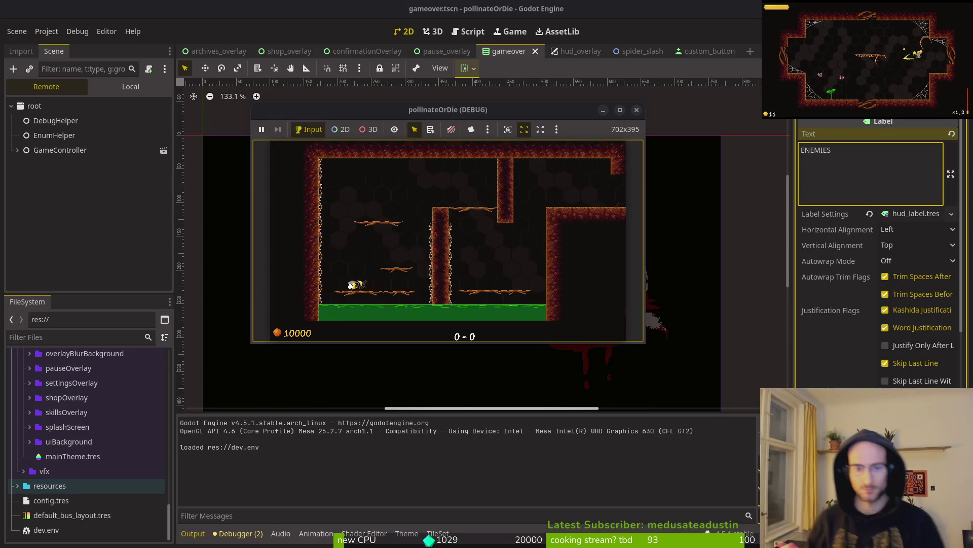
# - Maximize the game window, make the bee jump twice, then end the run
pyautogui.press('super+Up')
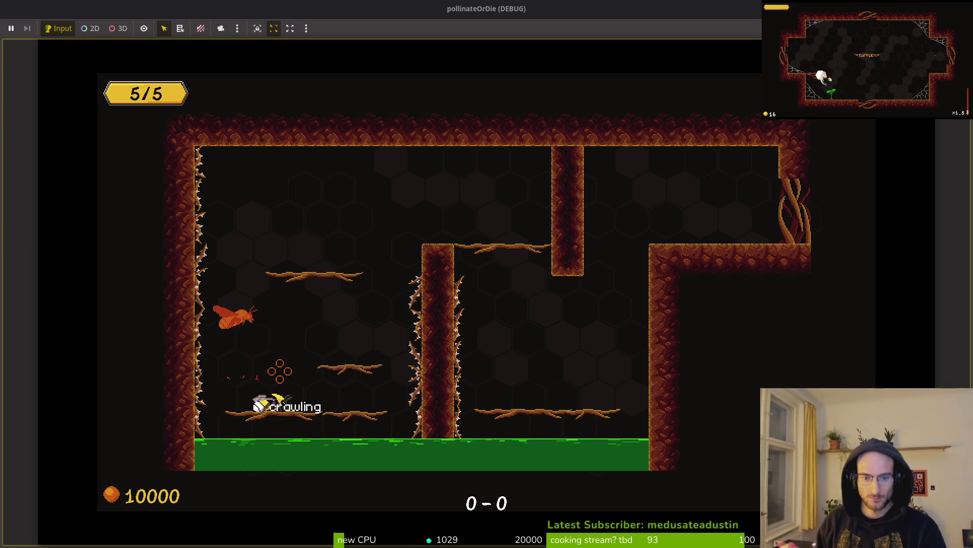
pyautogui.press('space')
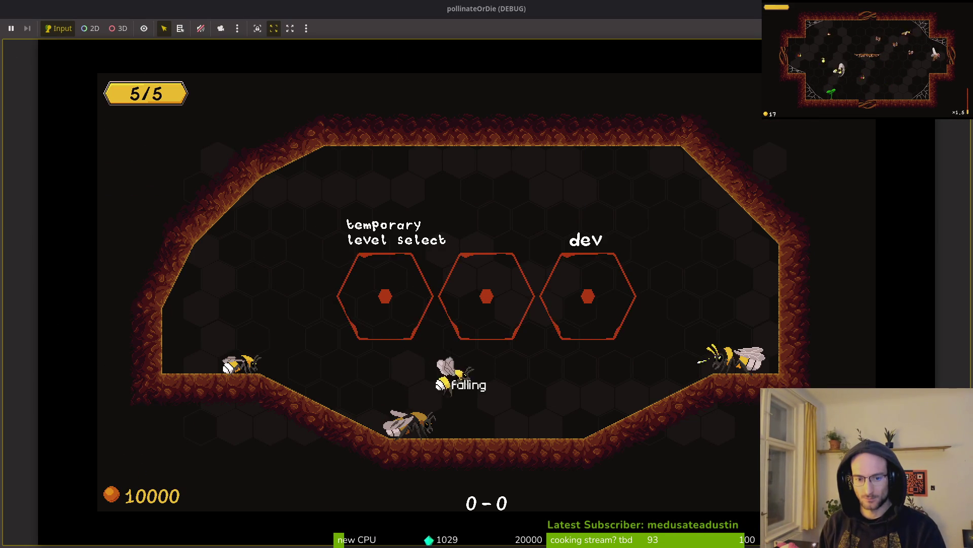
pyautogui.press('space')
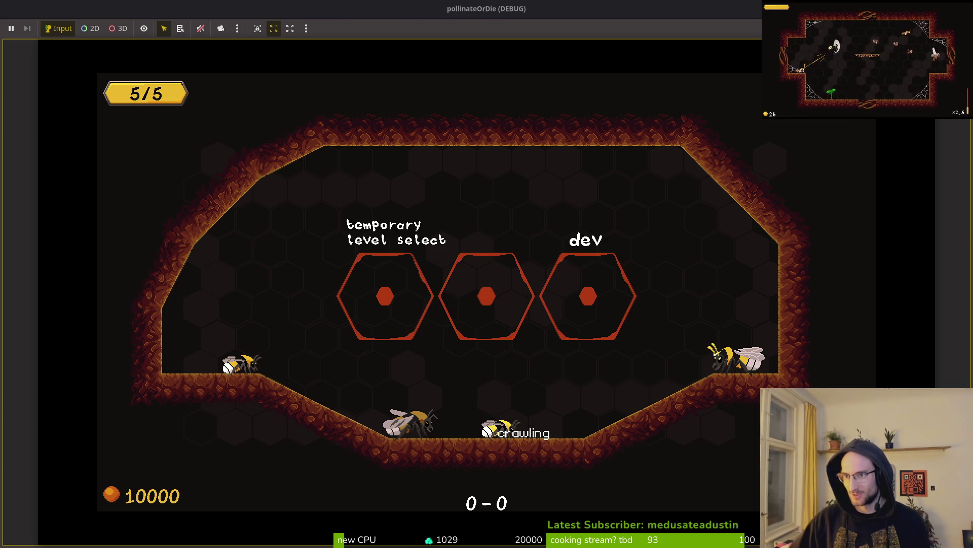
pyautogui.hotkey('alt', 'Tab')
pyautogui.hotkey('alt', 'Tab')
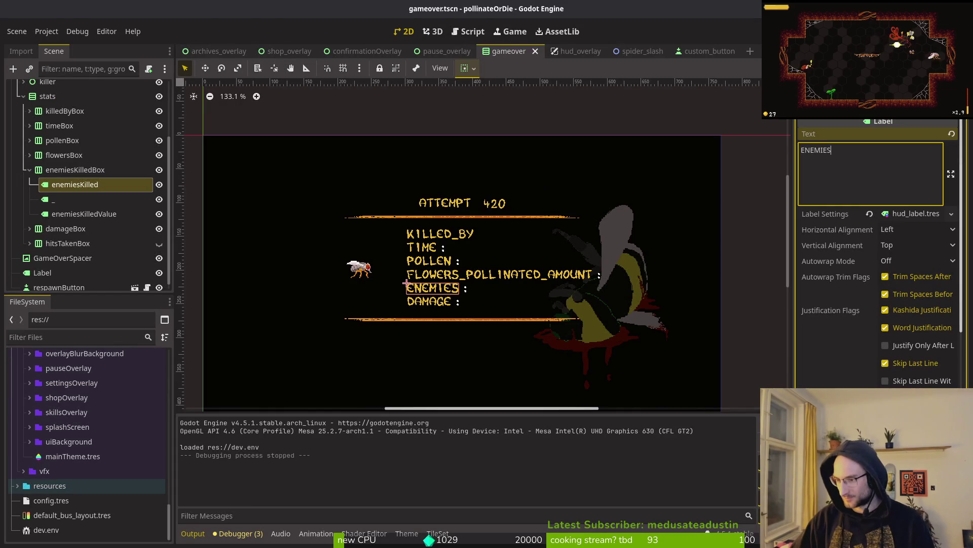
pyautogui.hotkey('alt', 'Tab')
# - Launch Vim in the project and open movement_component.gd via the file finder
pyautogui.write('vim')
pyautogui.press('Return')
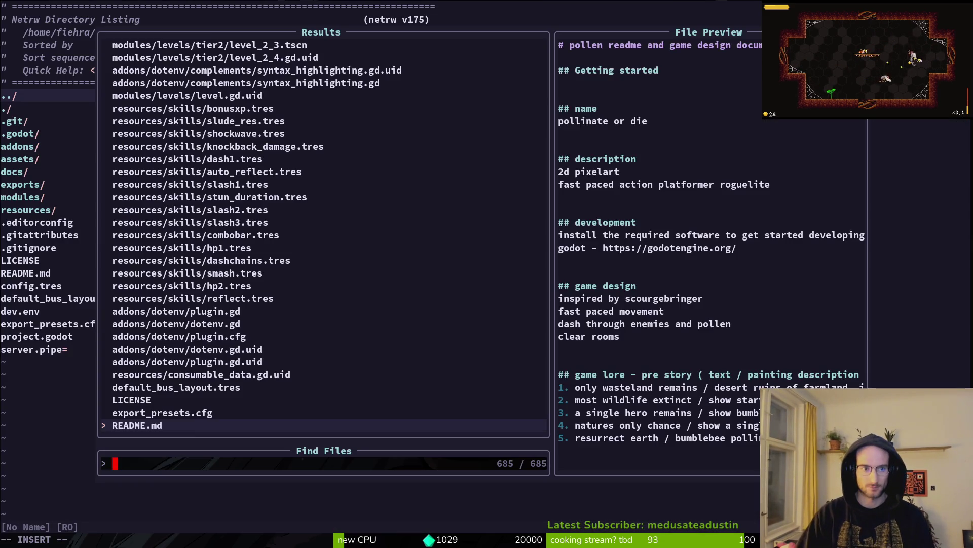
pyautogui.write('movement_com')
pyautogui.press('Return')
# - Page to apply_crawl's 'var angle' line and save the file
pyautogui.press('j')
pyautogui.press('j')
pyautogui.press('j')
pyautogui.hotkey('ctrl', 'd')
pyautogui.hotkey('ctrl', 'd')
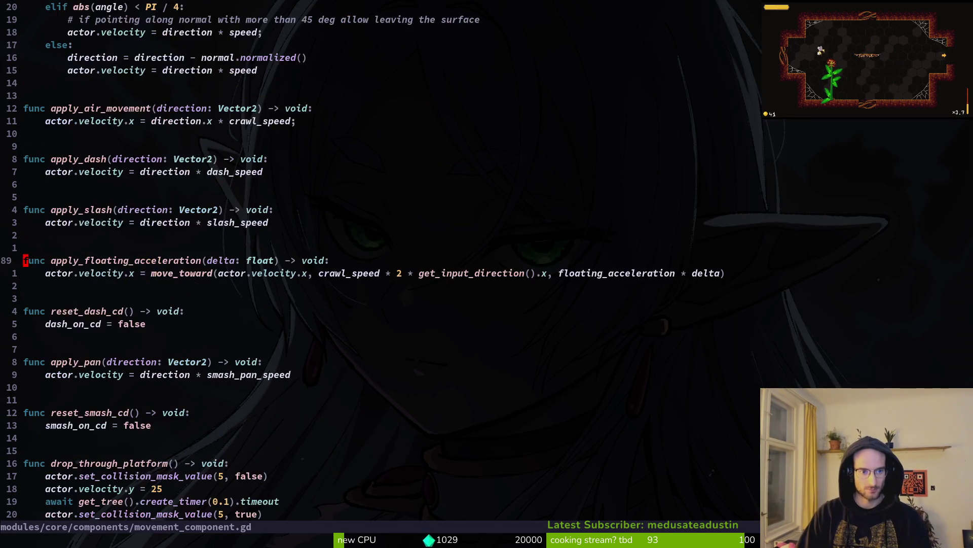
pyautogui.hotkey('ctrl', 'u')
pyautogui.press('k')
pyautogui.press('k')
pyautogui.press('k')
pyautogui.press('k')
pyautogui.press('k')
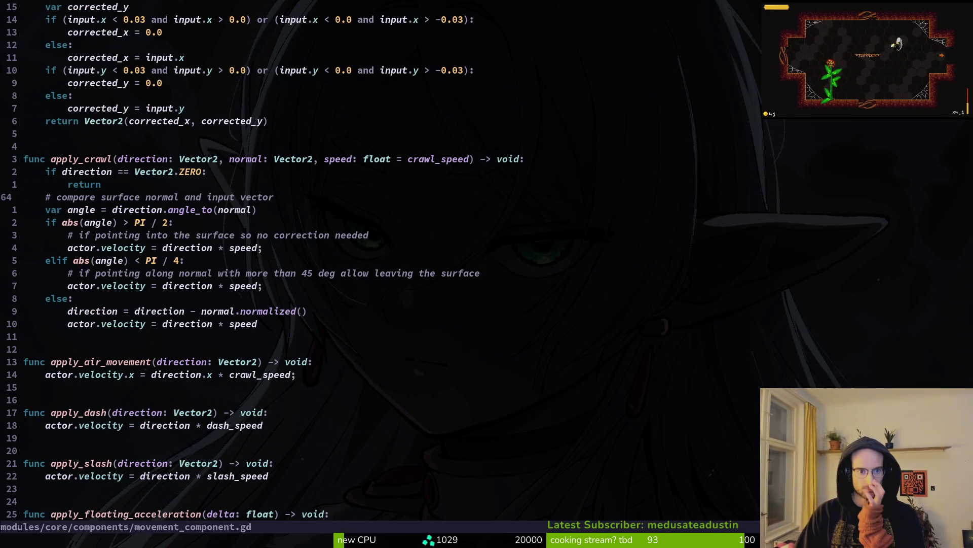
pyautogui.press('k')
pyautogui.press('j')
pyautogui.press('j')
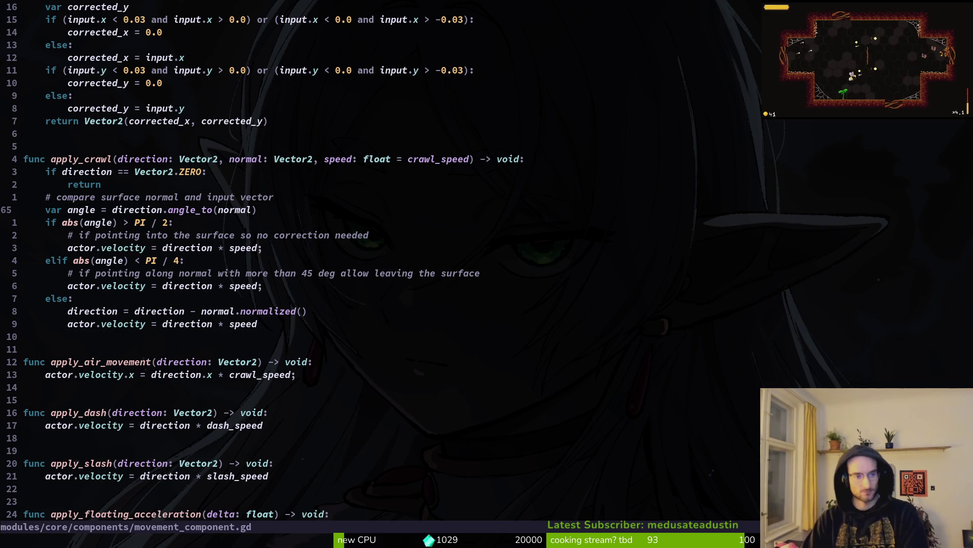
pyautogui.press('o')
pyautogui.press('Escape')
pyautogui.press('d')
pyautogui.press('d')
pyautogui.write(':w')
pyautogui.press('Return')
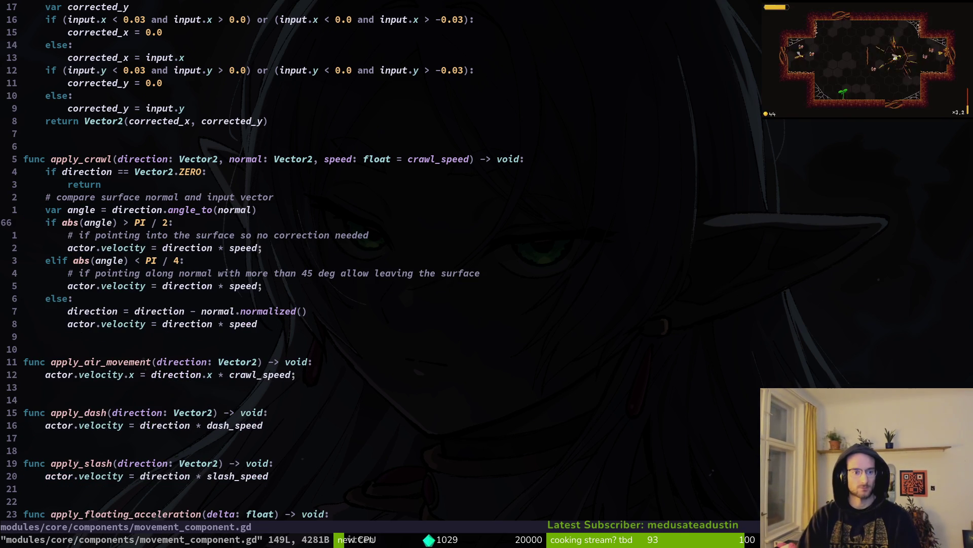
# - Insert an 'if normal' line above the angle check and save the partial edit
pyautogui.press('j')
pyautogui.press('j')
pyautogui.press('k')
pyautogui.press('k')
pyautogui.press('k')
pyautogui.hotkey('shift', 'o')
pyautogui.write('if n')
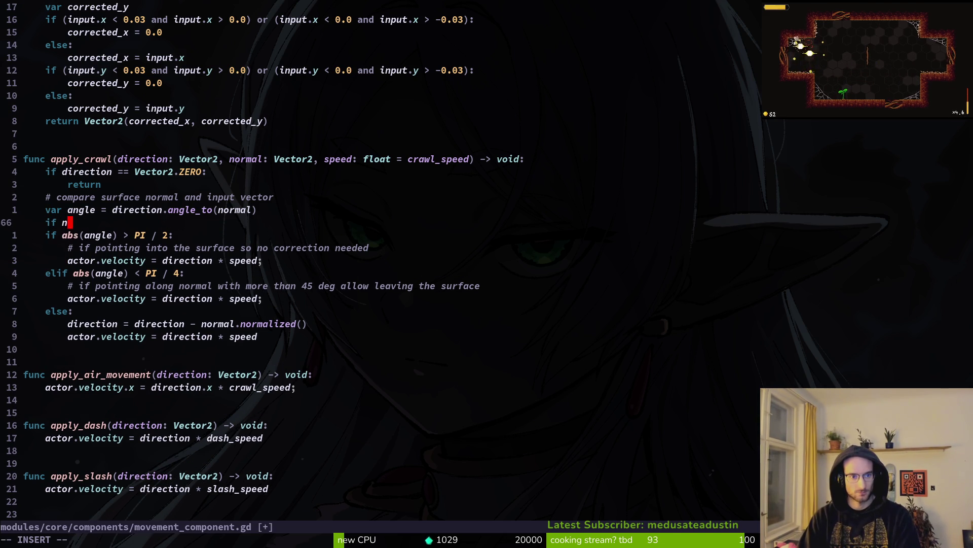
pyautogui.write('o')
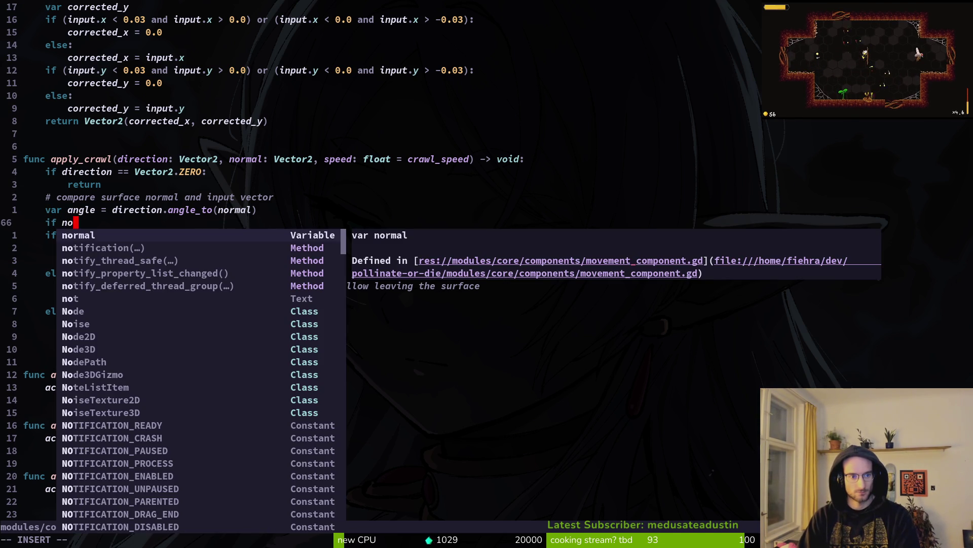
pyautogui.press('Return')
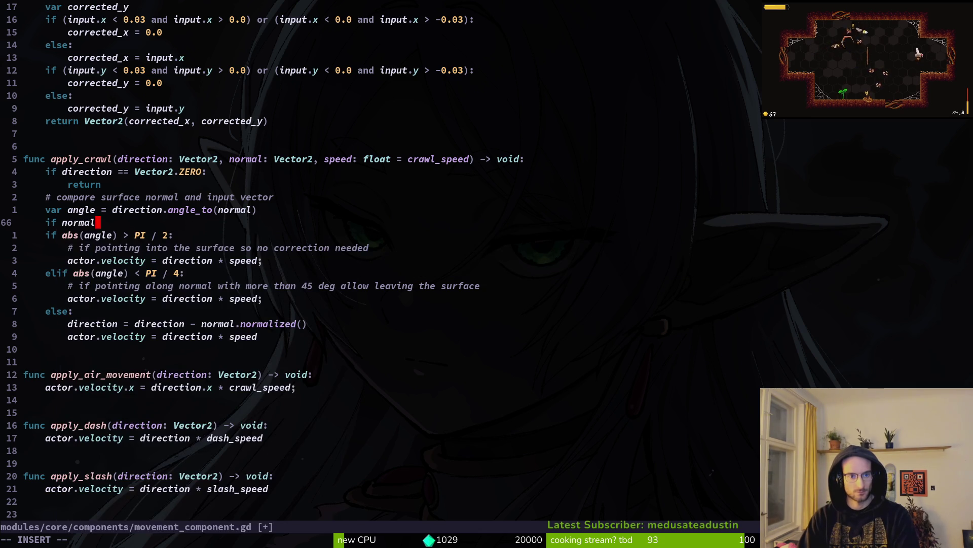
pyautogui.press('Escape')
pyautogui.write(':w')
pyautogui.press('Return')
pyautogui.press('d')
pyautogui.press('d')
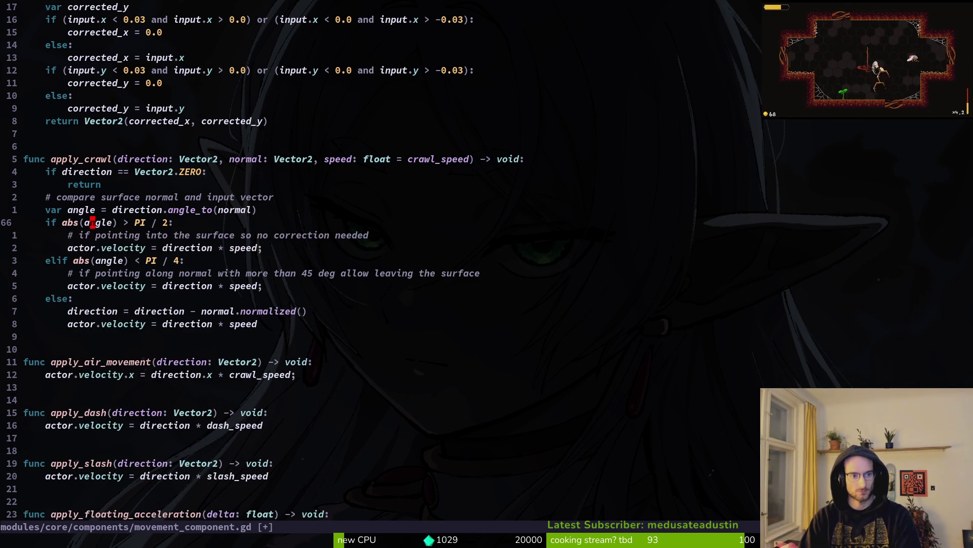
pyautogui.press('u')
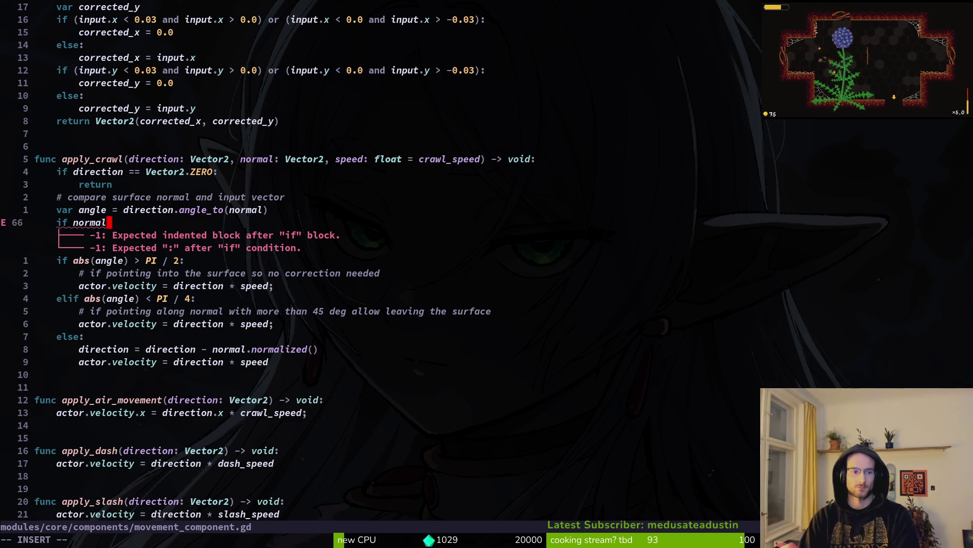
# - Complete it as 'if normal.y > 0:' with print_debug("floor"), save, and run the game
pyautogui.write('A.y')
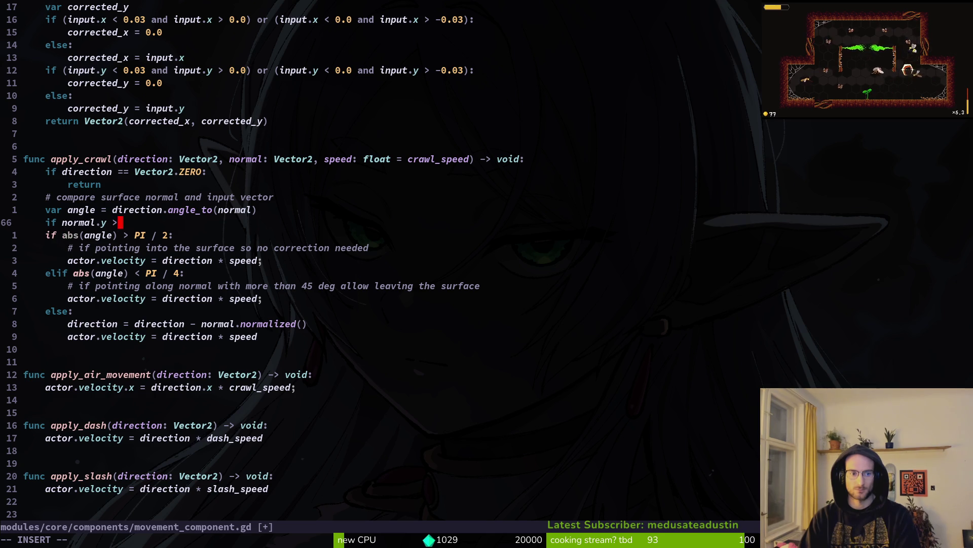
pyautogui.write(' 0:')
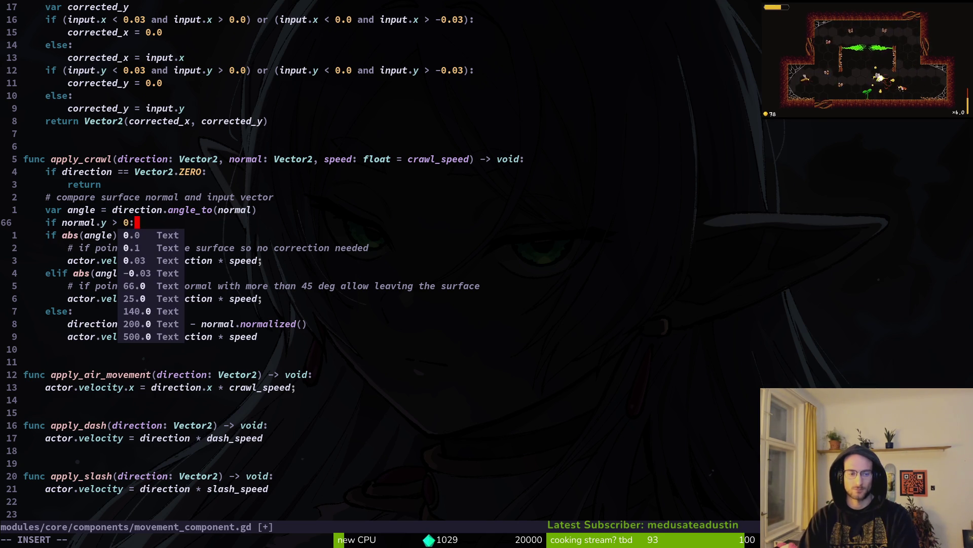
pyautogui.press('Return')
pyautogui.write('prde')
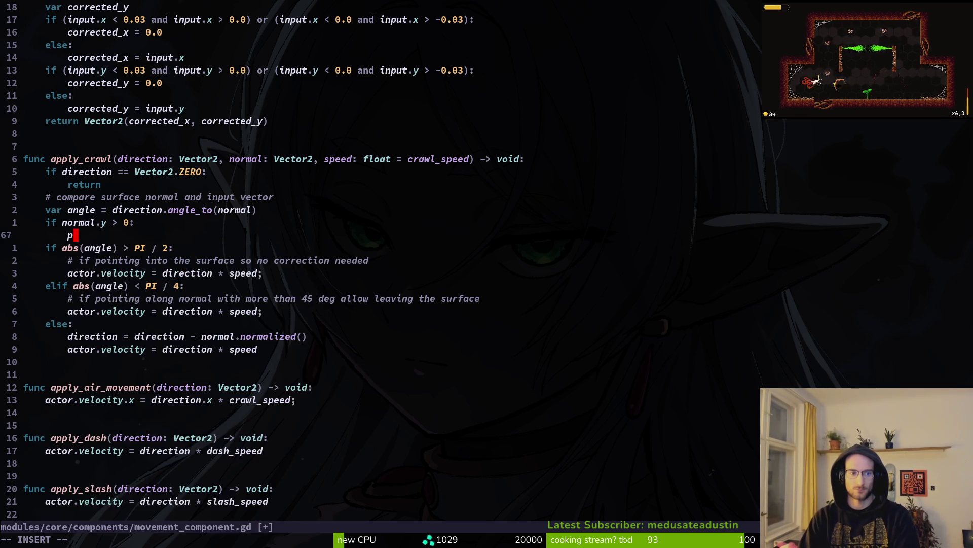
pyautogui.press('Return')
pyautogui.write('"floor')
pyautogui.write(')')
pyautogui.press('Escape')
pyautogui.write(':w')
pyautogui.press('Return')
pyautogui.hotkey('alt', 'Tab')
pyautogui.press('F5')
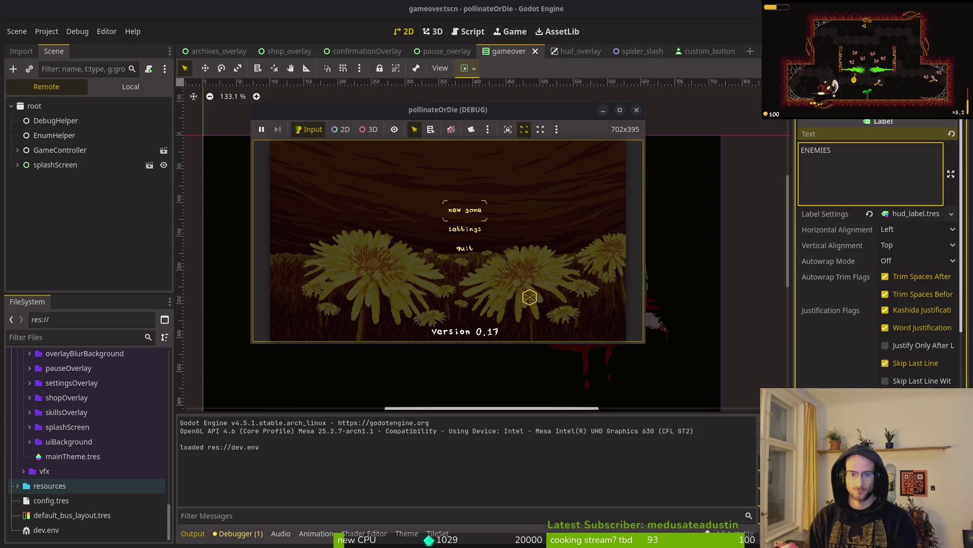
# - Enter the hive level-select room and crawl the bee right along the slope
pyautogui.press('Return')
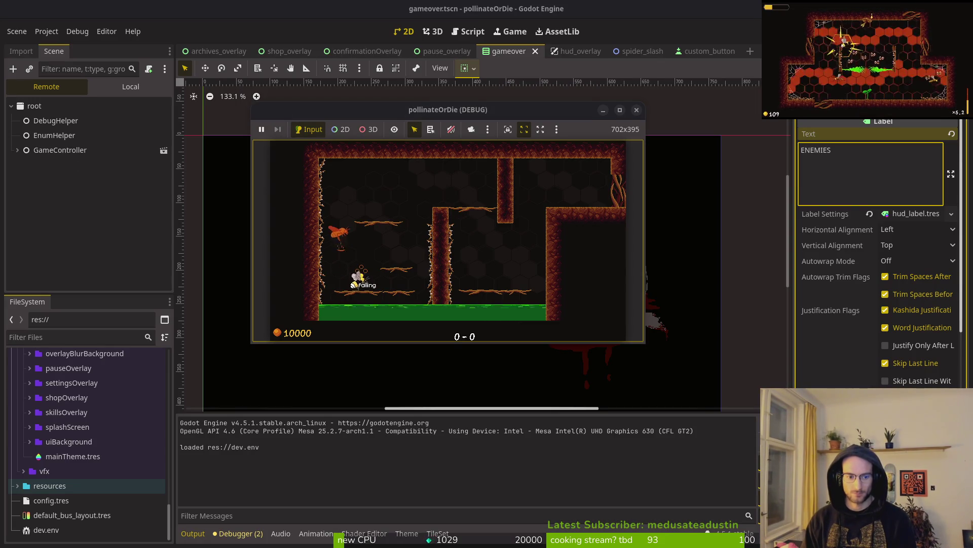
pyautogui.press('Right')
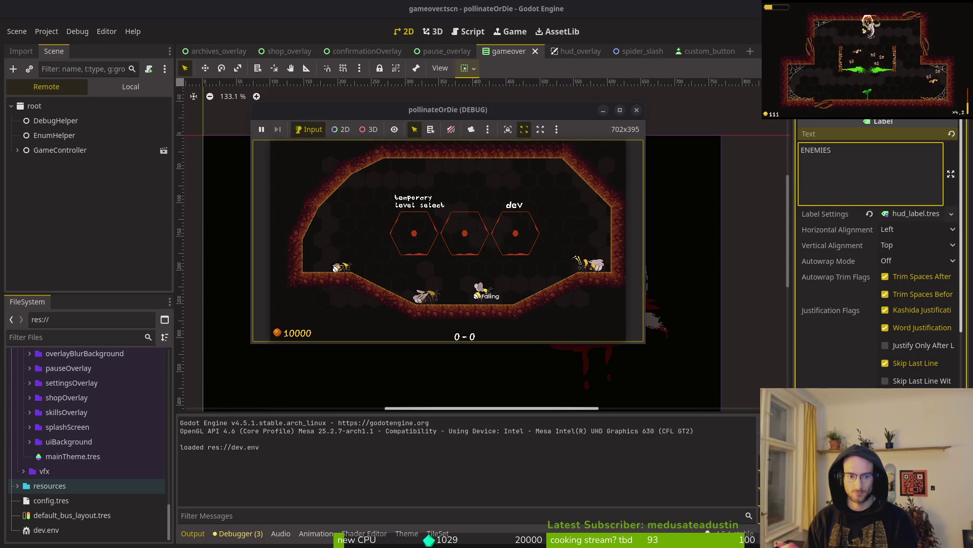
pyautogui.press('Right')
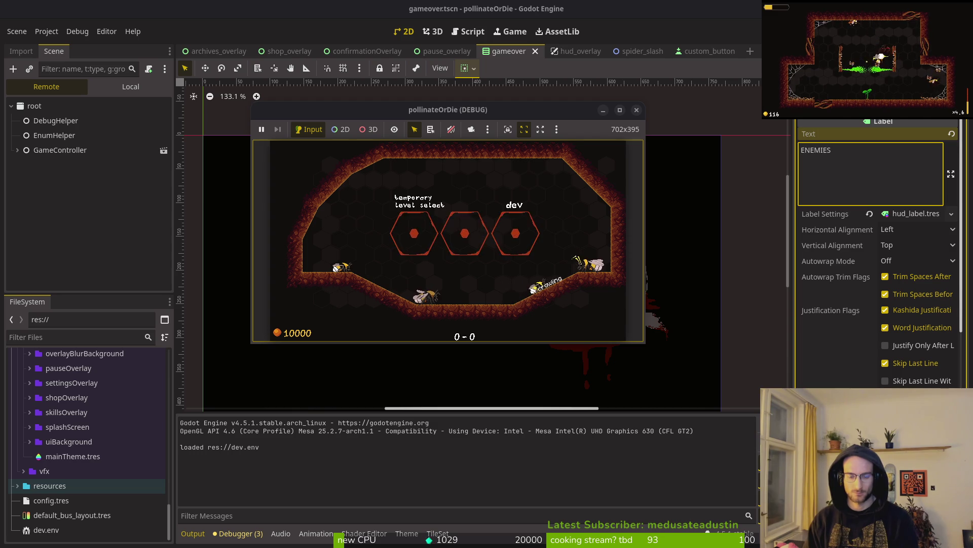
# - Flip the floor check to normal.y < 0, save, and relaunch the game
pyautogui.hotkey('alt', 'Tab')
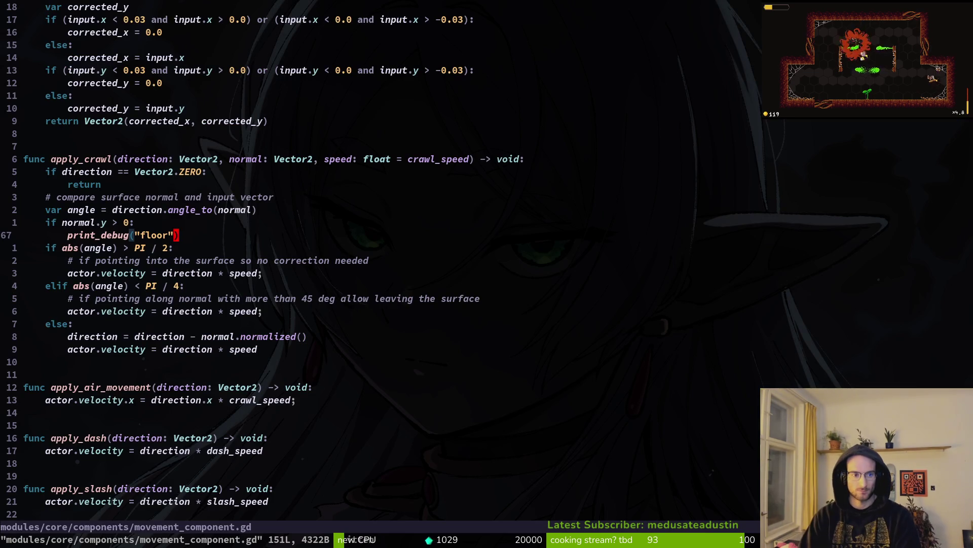
pyautogui.press('k')
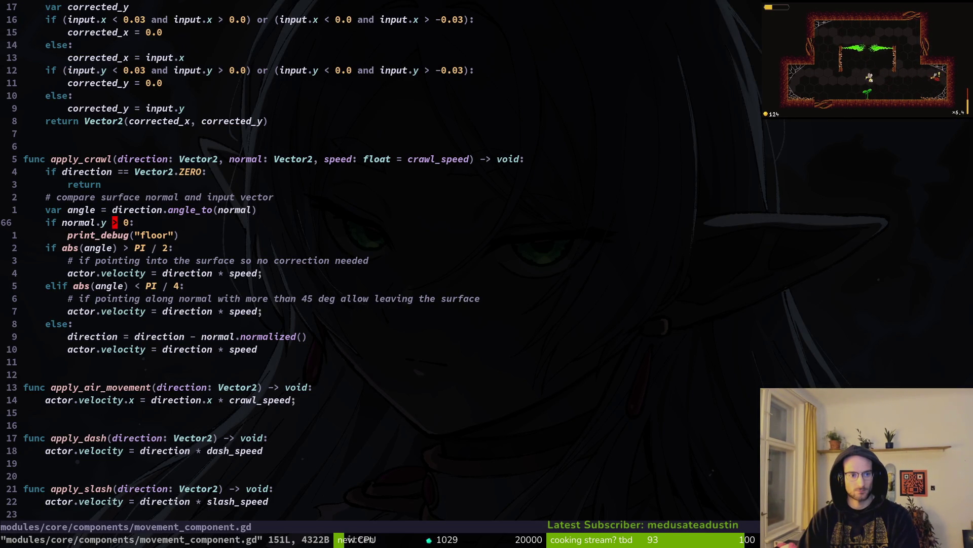
pyautogui.write('s<')
pyautogui.press('Escape')
pyautogui.write(':w')
pyautogui.press('Return')
pyautogui.hotkey('alt', 'Tab')
pyautogui.hotkey('alt', 'Tab')
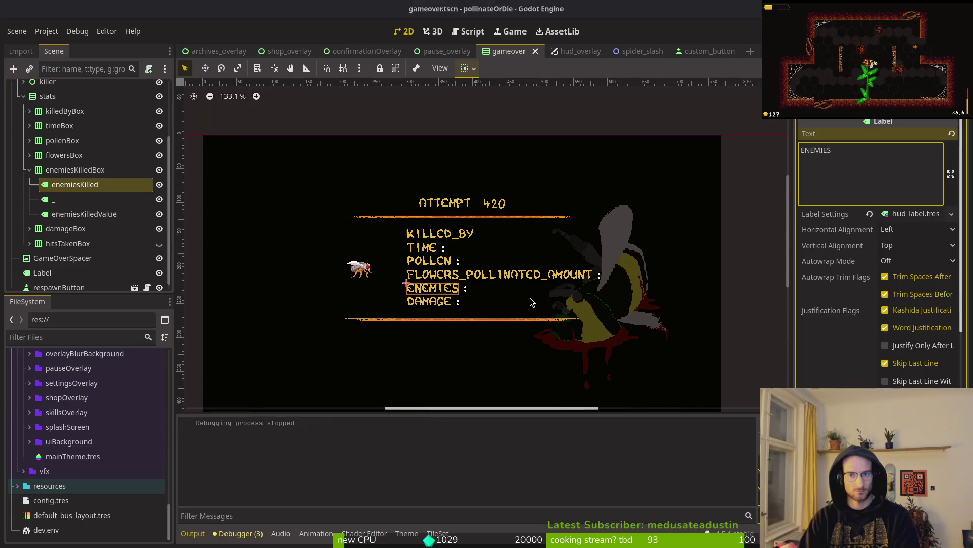
pyautogui.press('F5')
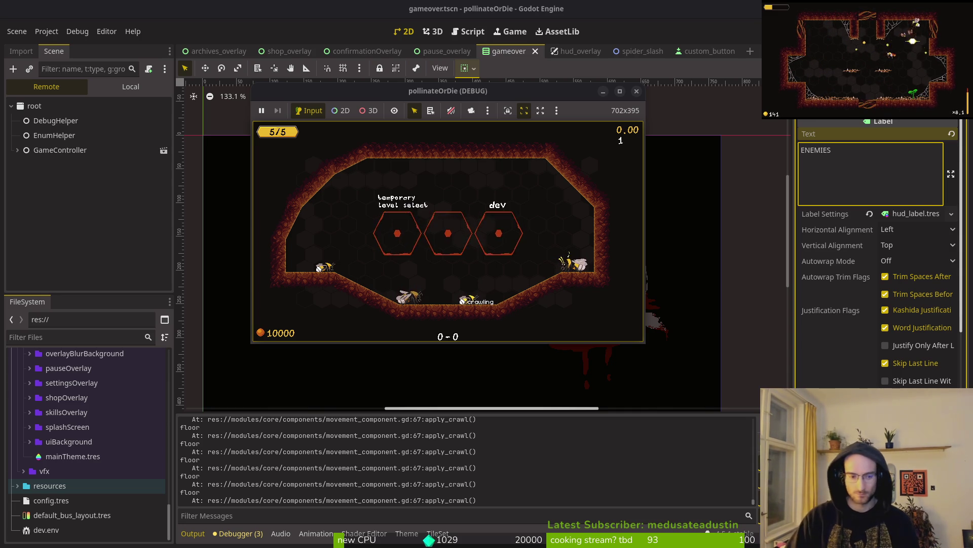
# - Stop and restart the debug run to retest the slopes, then close the game window
pyautogui.press('F8')
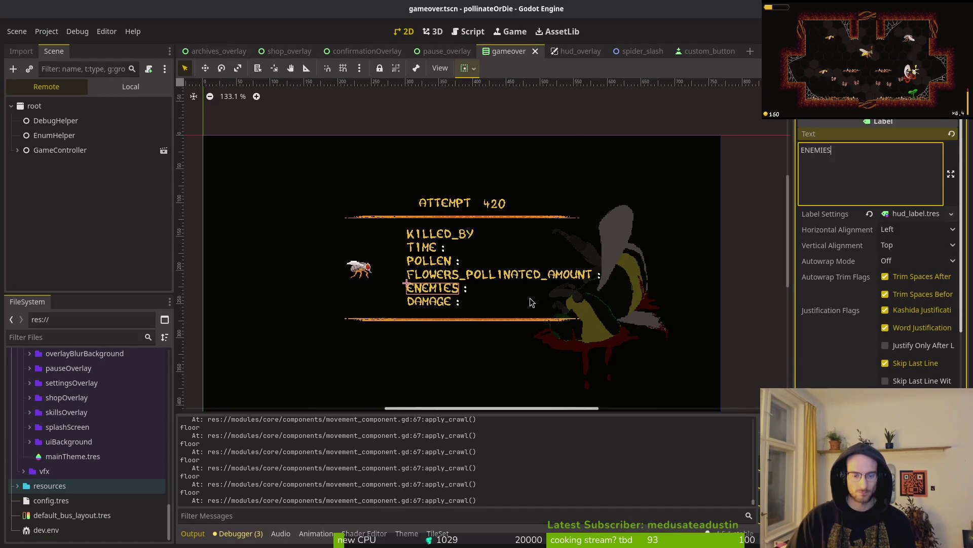
pyautogui.press('F5')
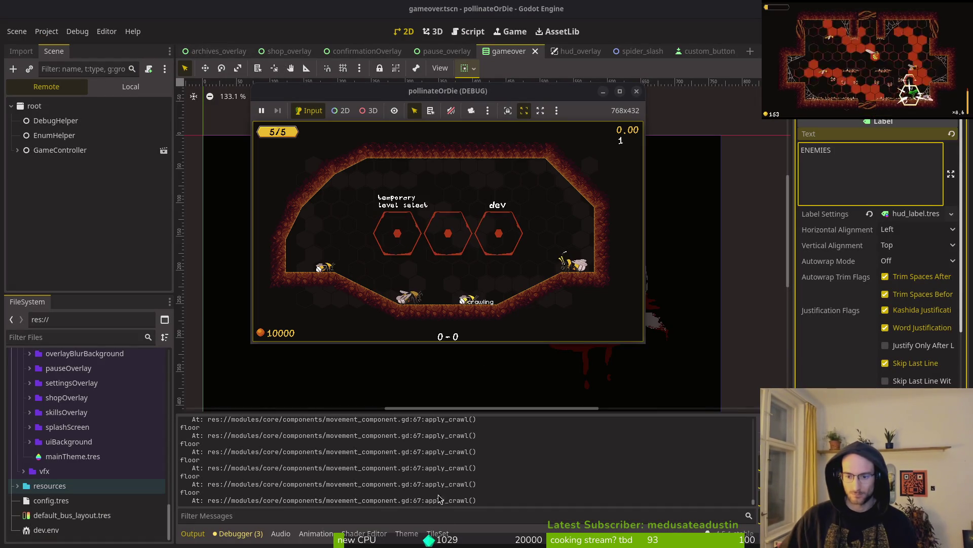
pyautogui.press('F5')
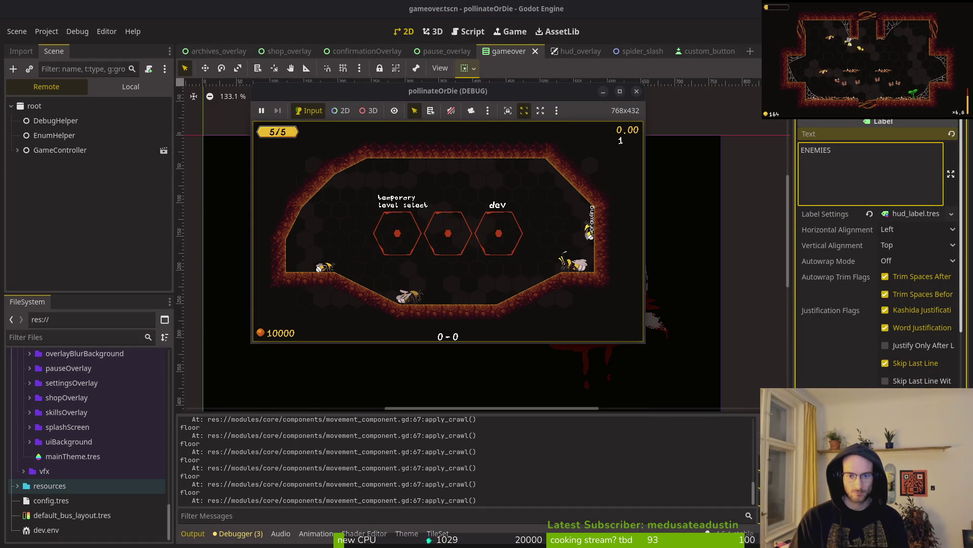
pyautogui.press('F8')
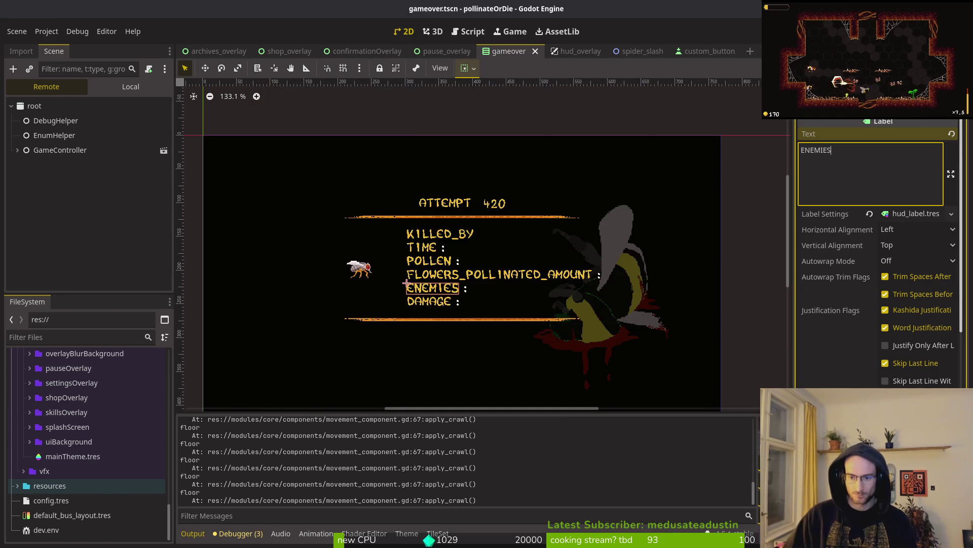
pyautogui.hotkey('alt', 'Tab')
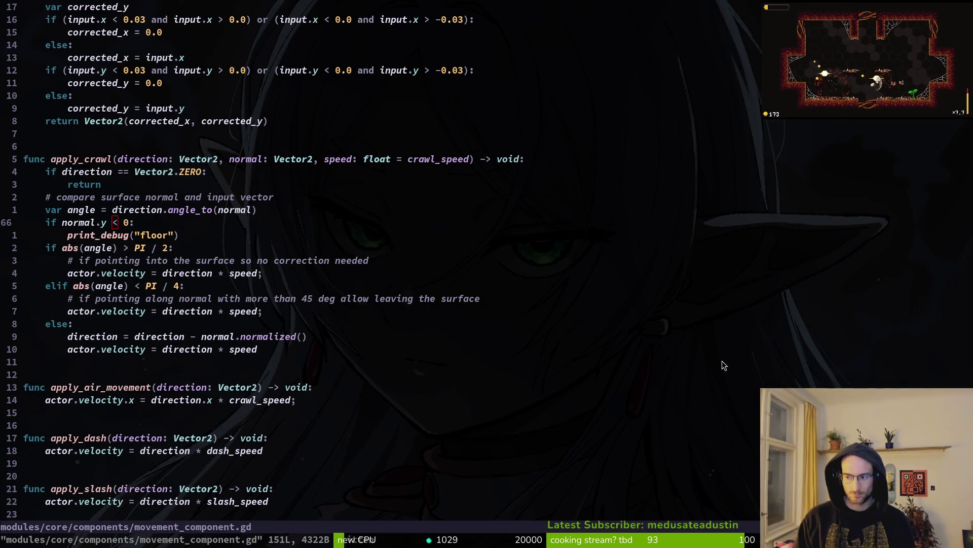
pyautogui.hotkey('alt', 'Tab')
pyautogui.press('F5')
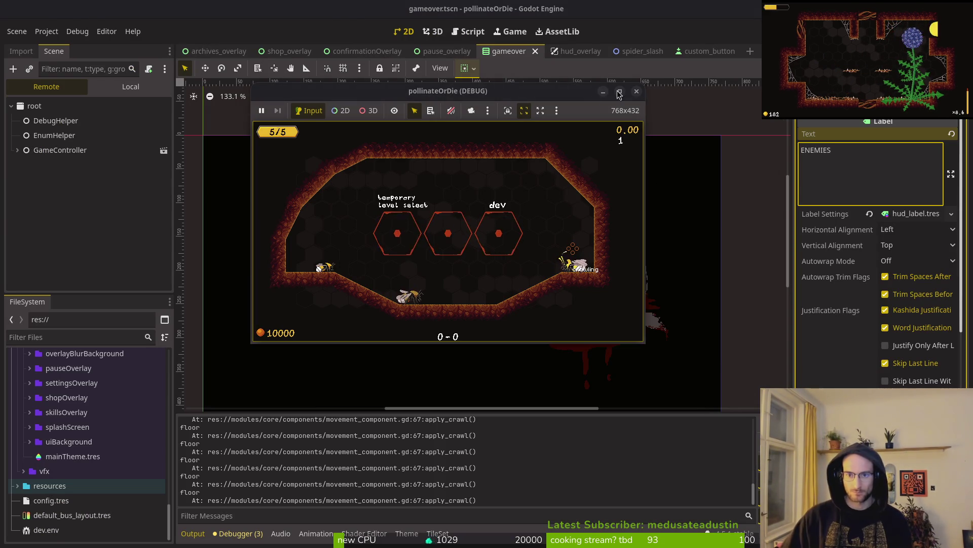
pyautogui.click(636, 90)
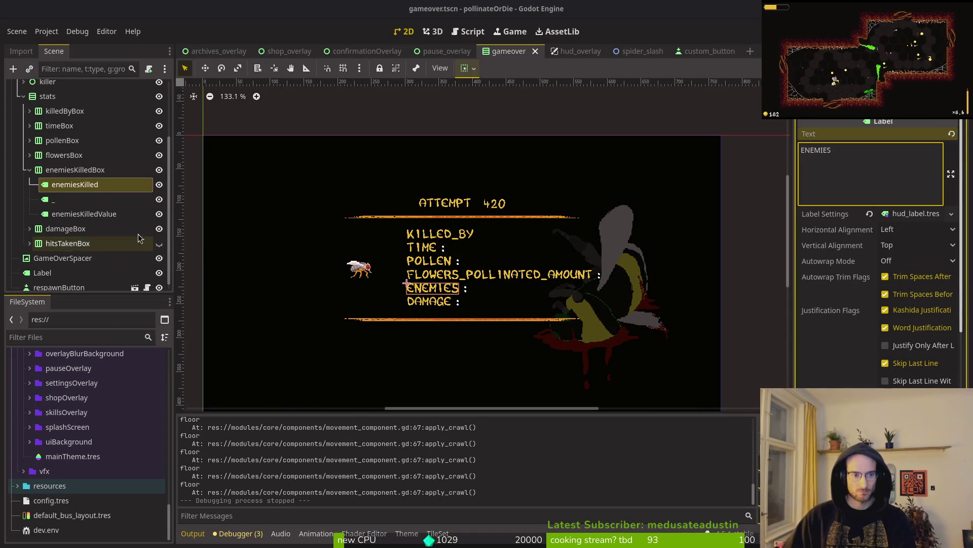
pyautogui.hotkey('alt', 'Tab')
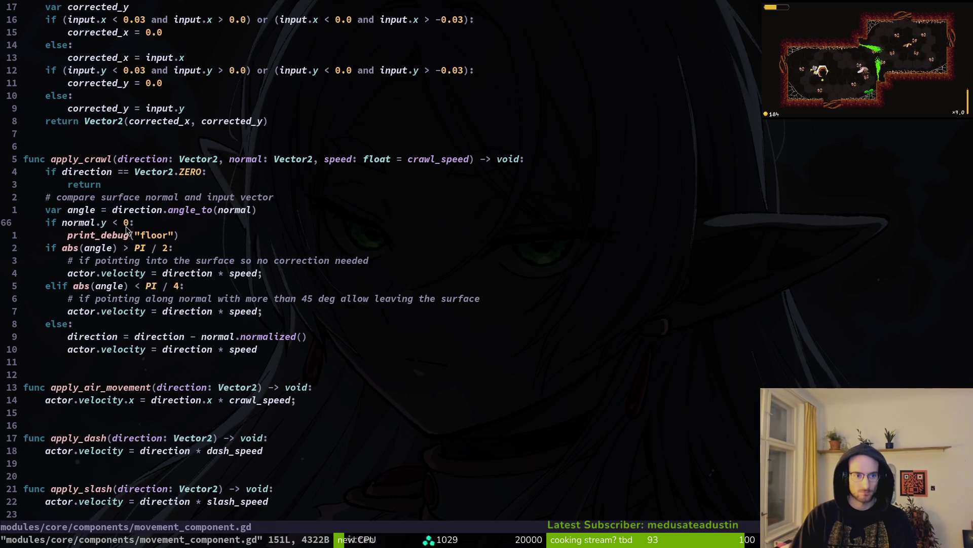
# - Extend the floor condition with 'and direction.y < 0' and save
pyautogui.press('i')
pyautogui.write('and di')
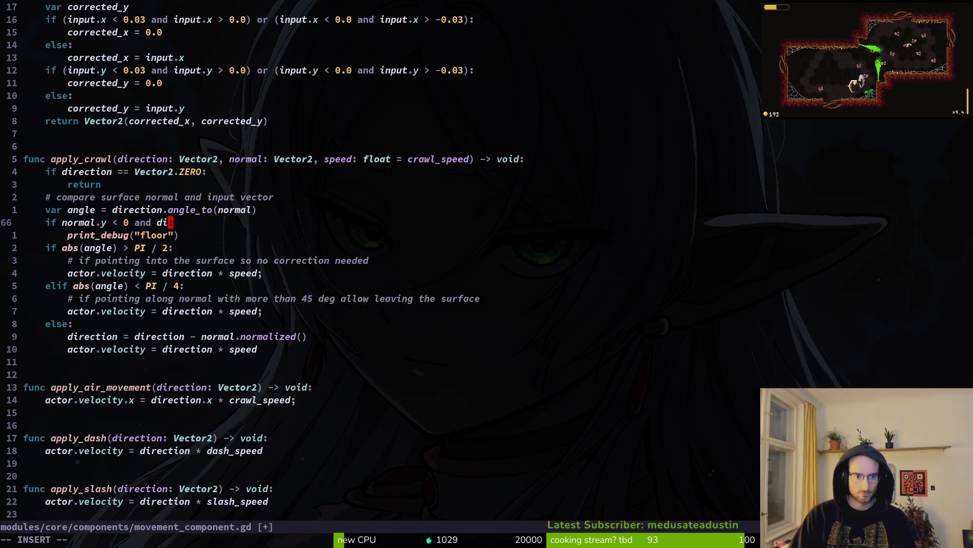
pyautogui.write('rection.y')
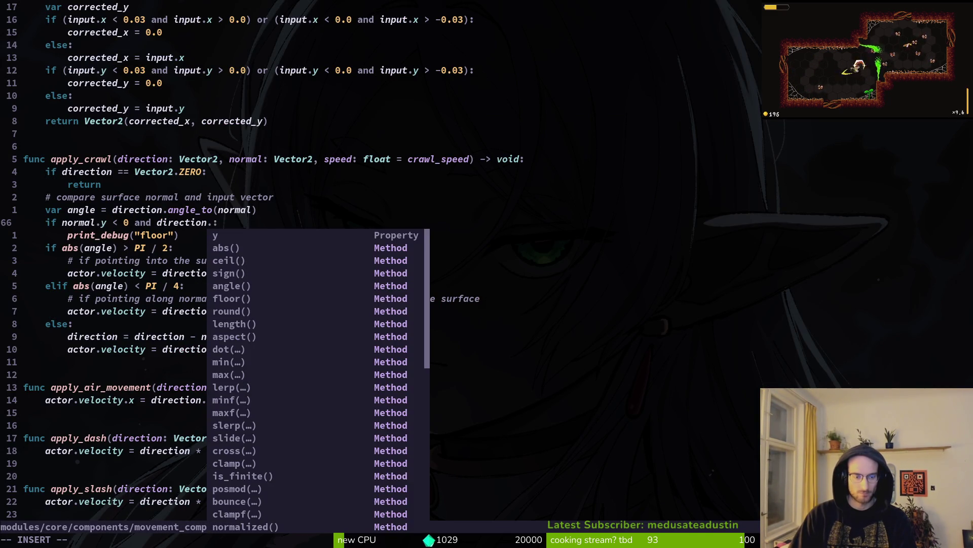
pyautogui.write(' <')
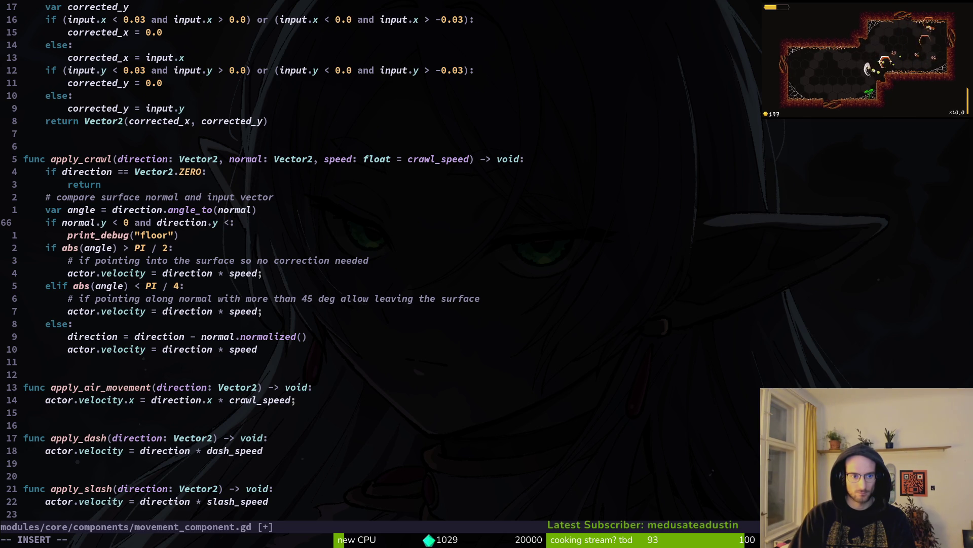
pyautogui.write('0')
pyautogui.press('Left')
pyautogui.press('Escape')
pyautogui.write(':w')
pyautogui.press('Return')
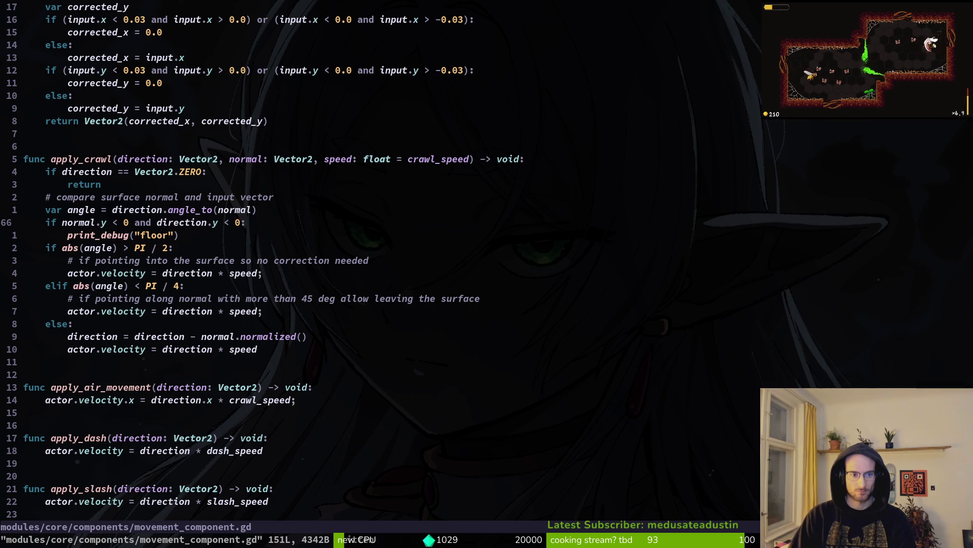
# - Change the debug message to "floor and aiming up", save, and relaunch the game
pyautogui.press('j')
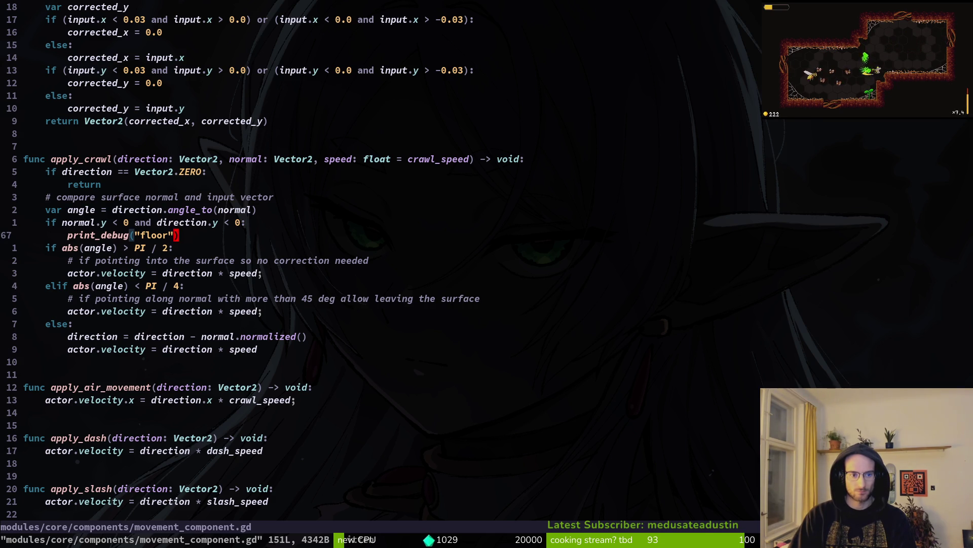
pyautogui.write('int_debug("floor and aiming up')
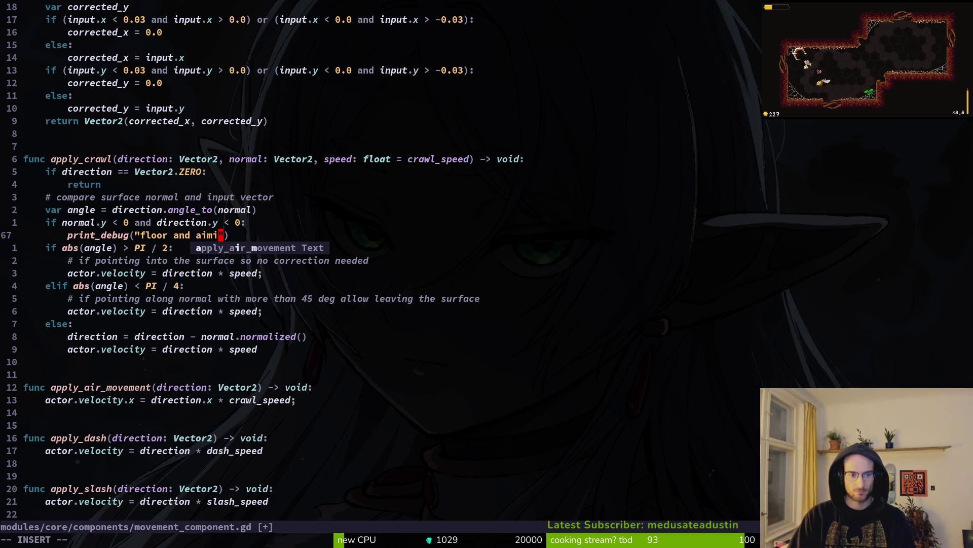
pyautogui.press('Escape')
pyautogui.write(':write')
pyautogui.press('Return')
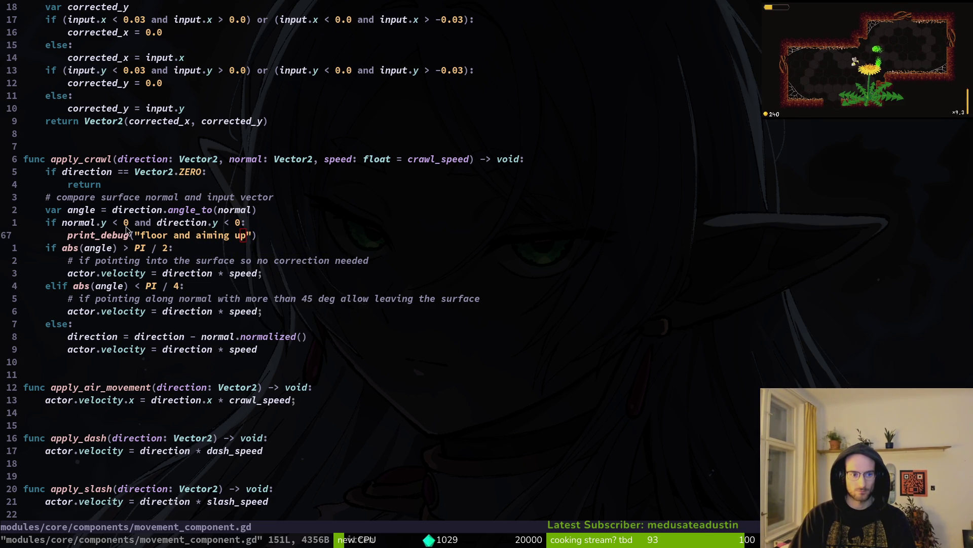
pyautogui.hotkey('alt', 'Tab')
pyautogui.press('F5')
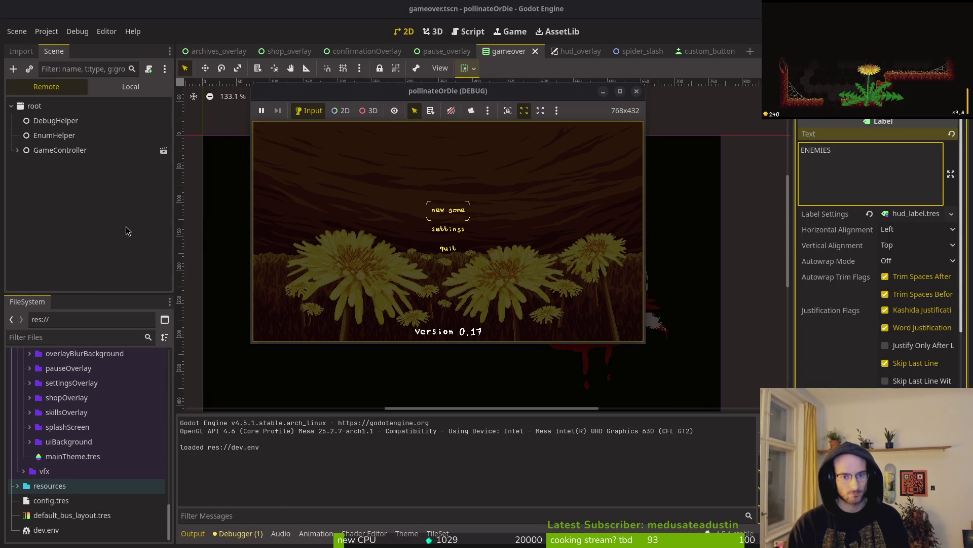
# - Start a new game, unmute it, crawl the bee up the floor slope, then stop it
pyautogui.press('Return')
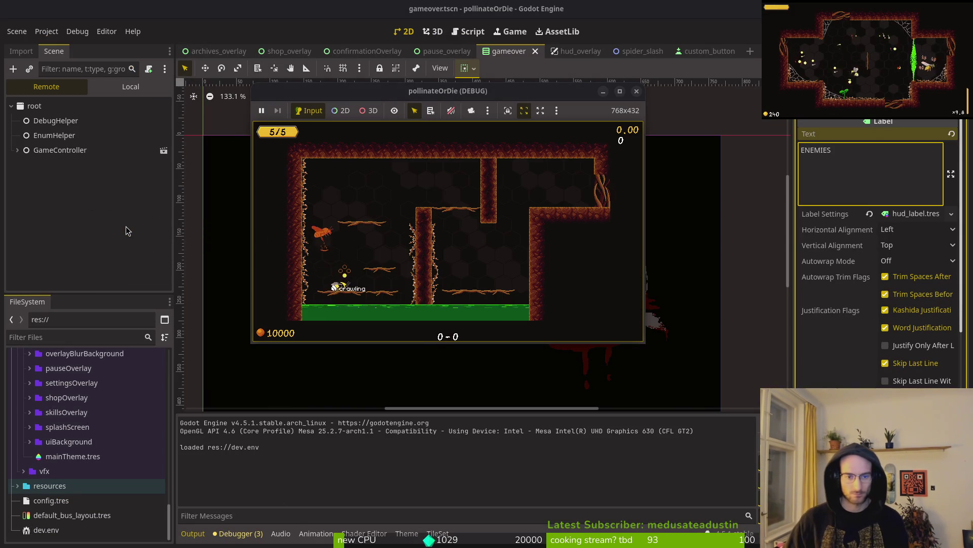
pyautogui.click(451, 110)
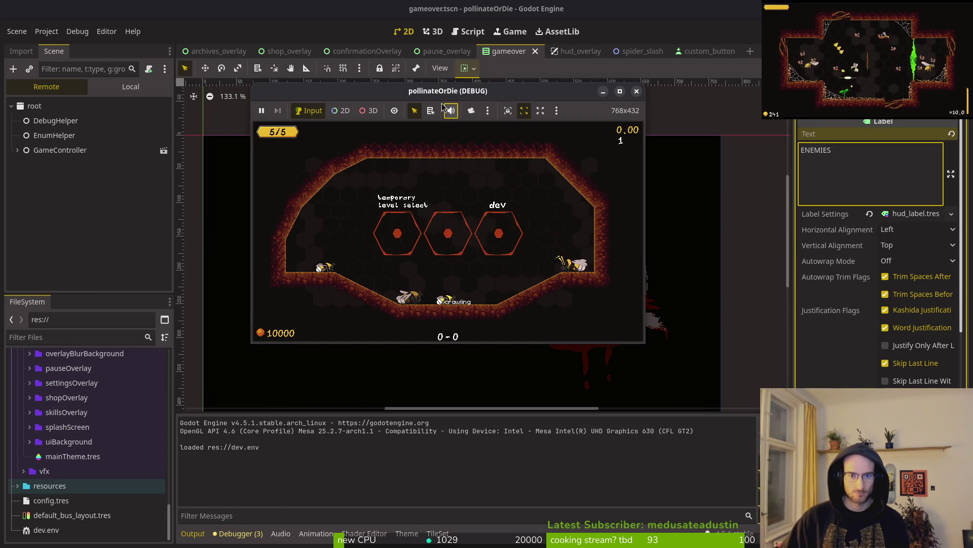
pyautogui.press('Up')
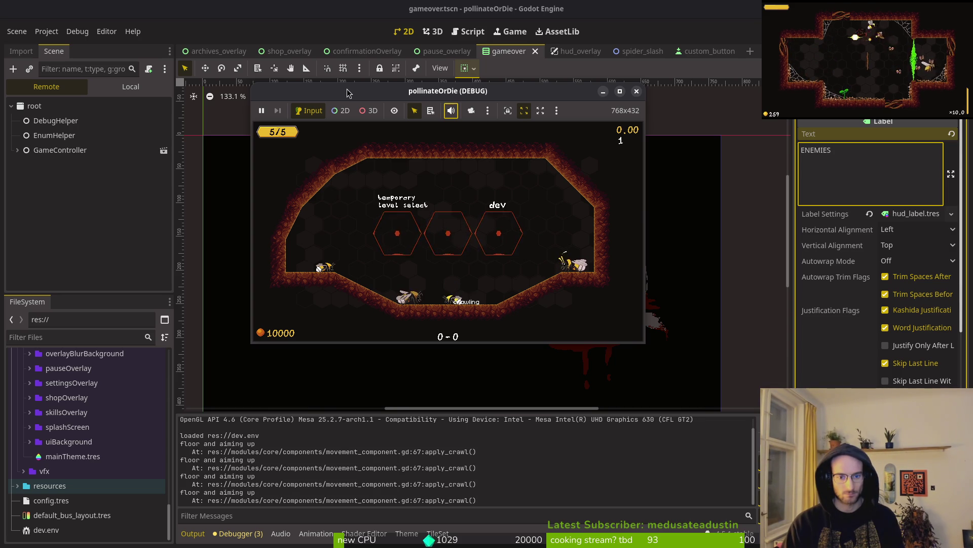
pyautogui.press('Right')
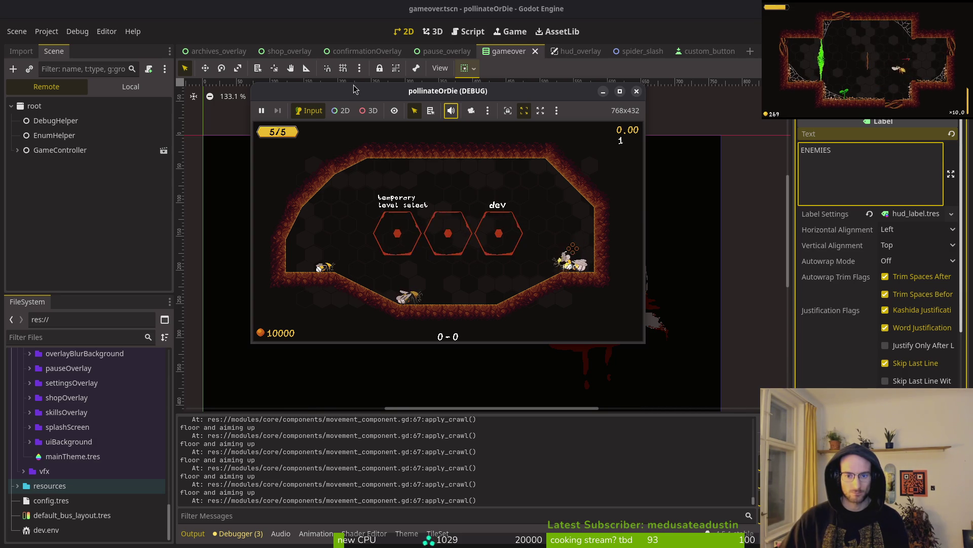
pyautogui.click(637, 92)
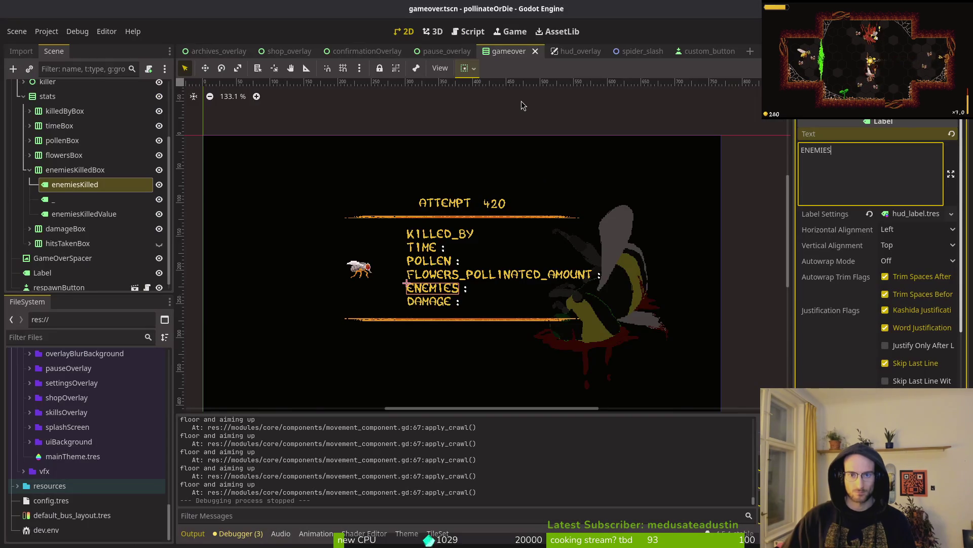
# - Quick-open the hive.tscn scene
pyautogui.hotkey('shift', 'alt', 'o')
pyautogui.write('hive.t')
pyautogui.press('Return')
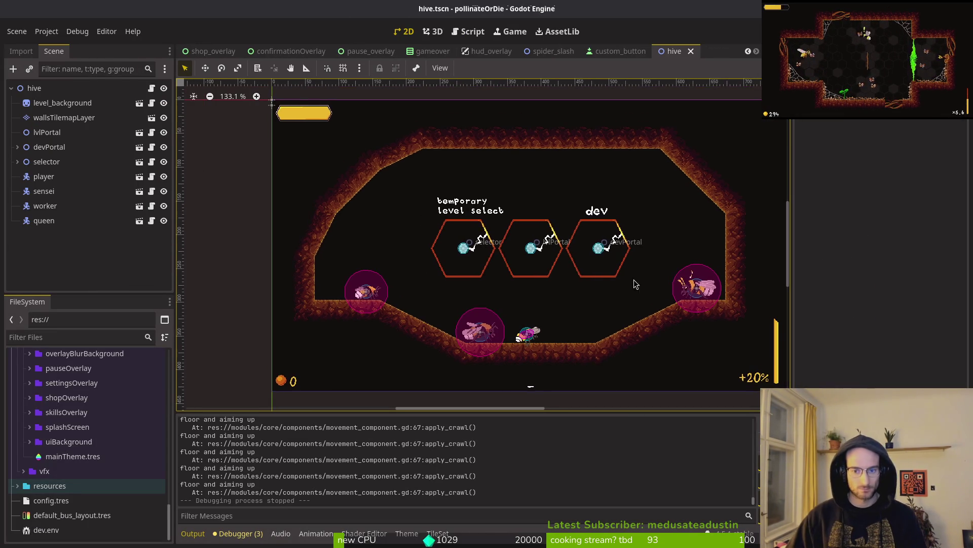
# - Move the queen to (172, 284) and the worker to (233, 316) along the slope, then save
pyautogui.click(658, 297)
pyautogui.moveTo(658, 296)
pyautogui.mouseDown()
pyautogui.moveTo(491, 333)
pyautogui.moveTo(385, 315)
pyautogui.mouseUp()
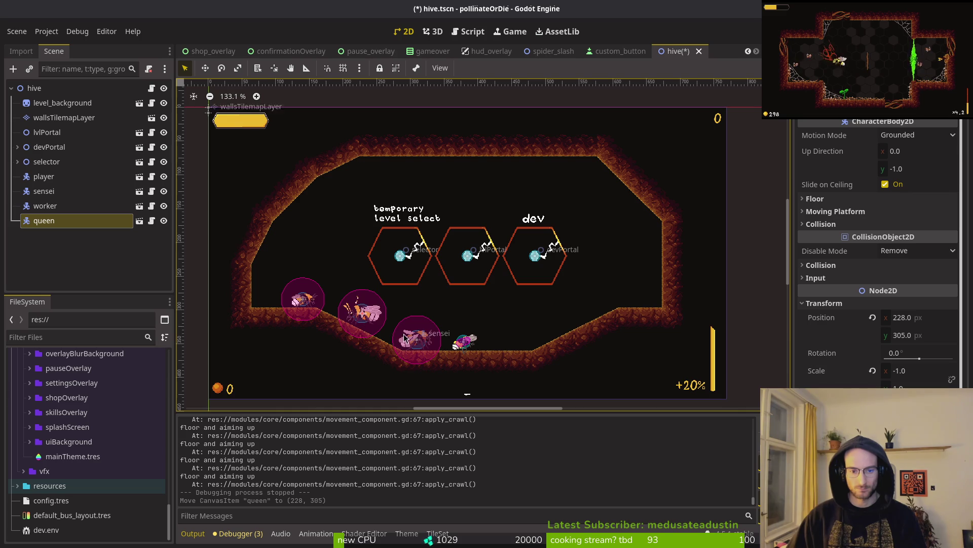
pyautogui.click(421, 337)
pyautogui.moveTo(368, 318)
pyautogui.mouseDown()
pyautogui.moveTo(290, 285)
pyautogui.moveTo(372, 327)
pyautogui.mouseUp()
pyautogui.moveTo(299, 279); pyautogui.dragTo(340, 297)
pyautogui.hotkey('ctrl', 's')
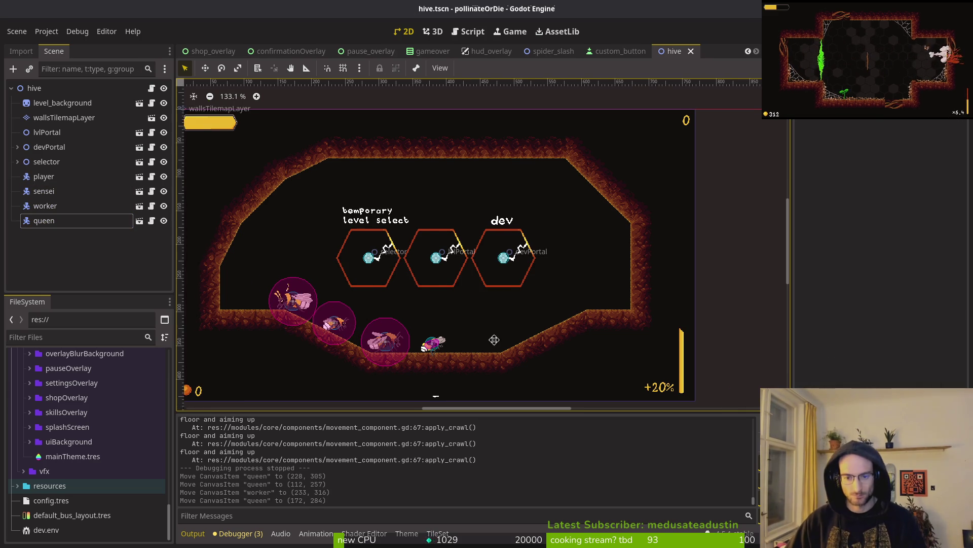
# - Select the background layer, then the walls tile layer for editing
pyautogui.click(57, 104)
pyautogui.click(56, 118)
pyautogui.scroll(-2, 490, 264)
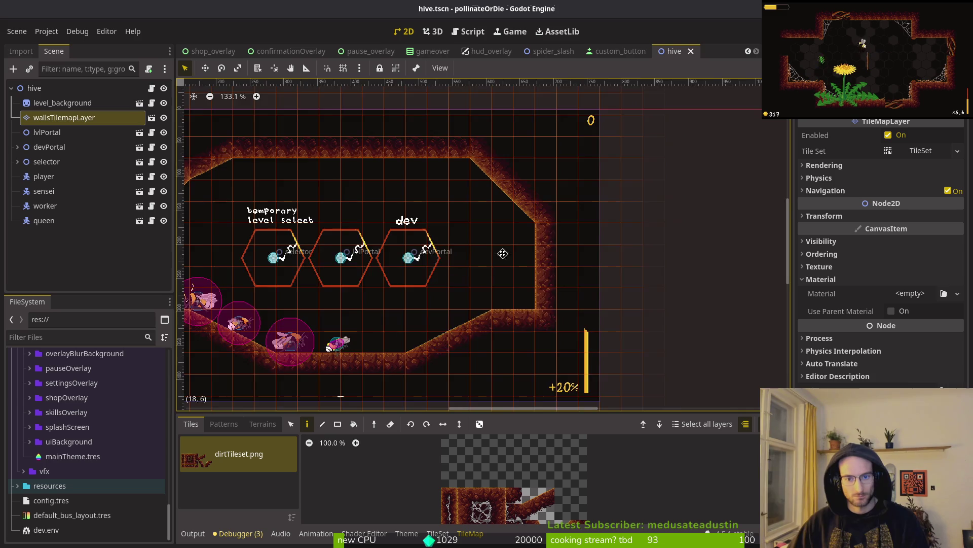
# - Erase the sloped floor tiles on the right side of the hive cave
pyautogui.moveTo(500, 310)
pyautogui.mouseDown()
pyautogui.moveTo(494, 304)
pyautogui.moveTo(512, 293)
pyautogui.moveTo(588, 280)
pyautogui.moveTo(601, 254)
pyautogui.moveTo(584, 317)
pyautogui.mouseUp()
pyautogui.moveTo(606, 204); pyautogui.dragTo(606, 236)
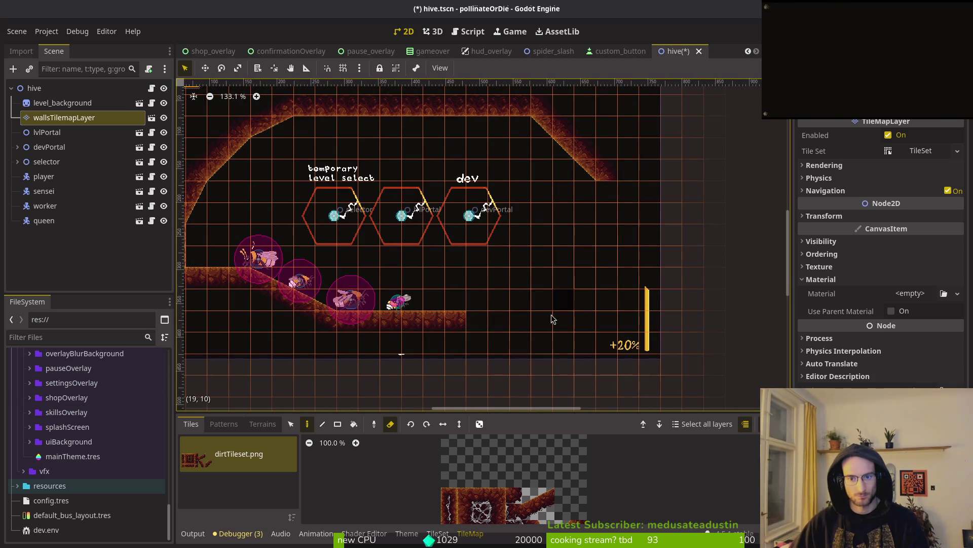
pyautogui.scroll(-2, 506, 287)
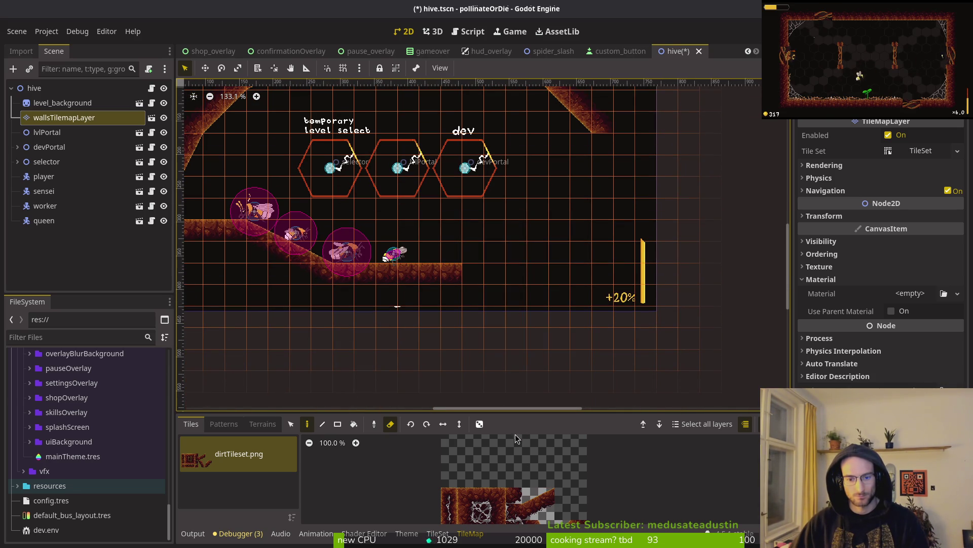
pyautogui.scroll(-3, 512, 479)
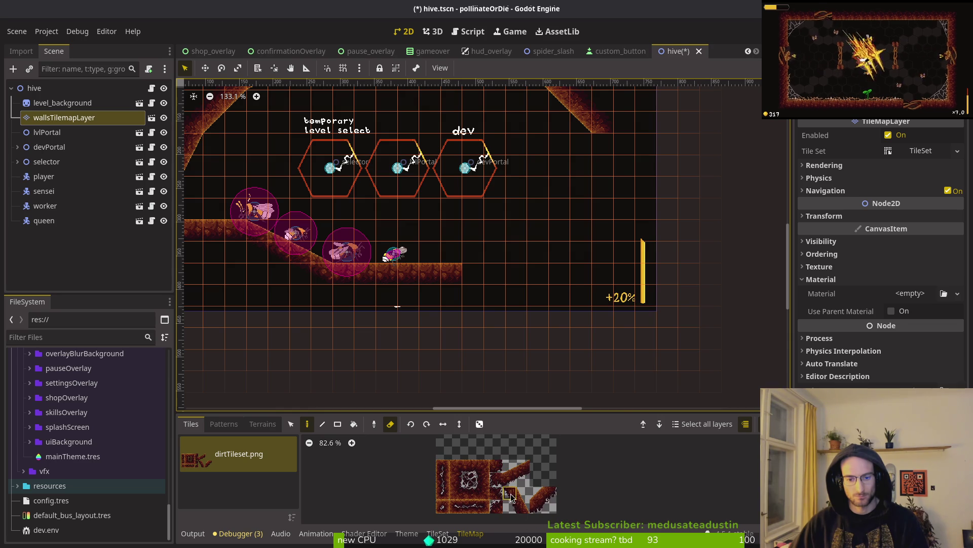
pyautogui.scroll(2, 329, 355)
pyautogui.hscroll(-3, 330, 355)
# - Copy the diagonal wall tiles and paste a copy onto the right side
pyautogui.click(292, 424)
pyautogui.moveTo(350, 113)
pyautogui.mouseDown()
pyautogui.moveTo(295, 192)
pyautogui.moveTo(235, 231)
pyautogui.mouseUp()
pyautogui.hotkey('ctrl', 'c')
pyautogui.hotkey('ctrl', 'v')
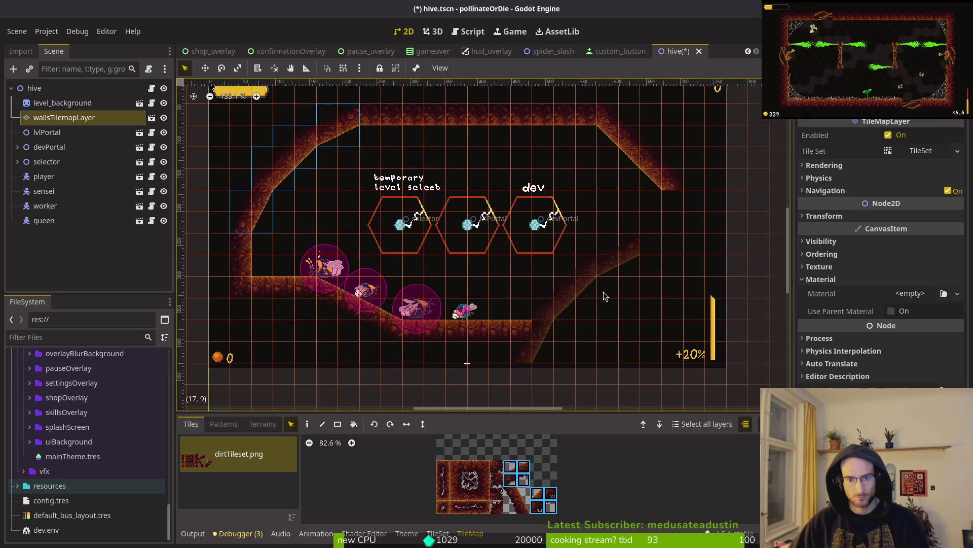
pyautogui.click(618, 270)
pyautogui.press('r')
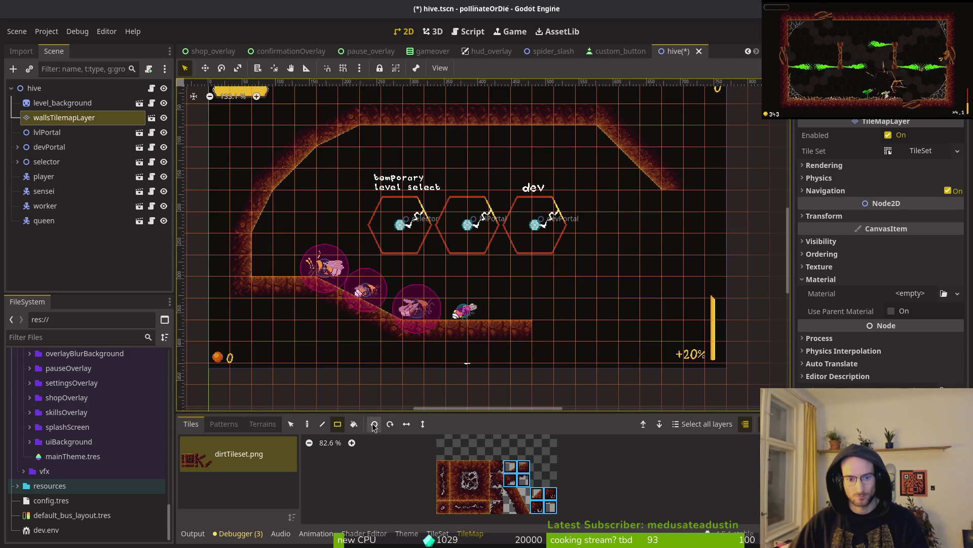
# - Paste another copy of the diagonal wall pattern onto the right slope
pyautogui.click(307, 423)
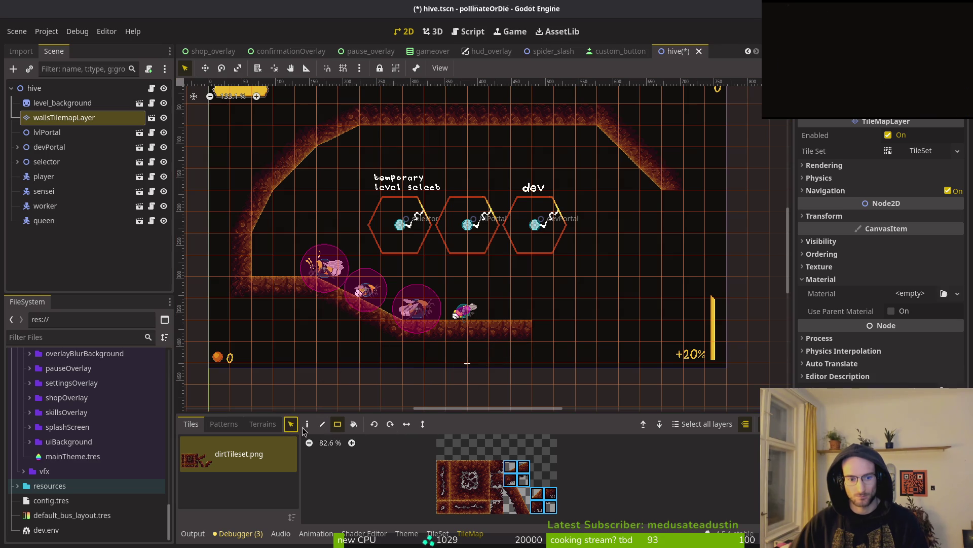
pyautogui.click(390, 424)
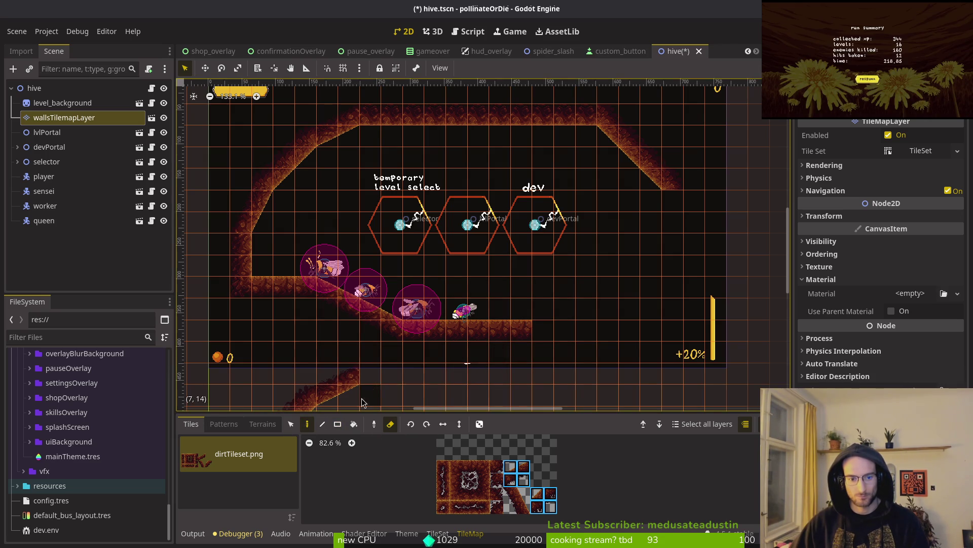
pyautogui.click(291, 424)
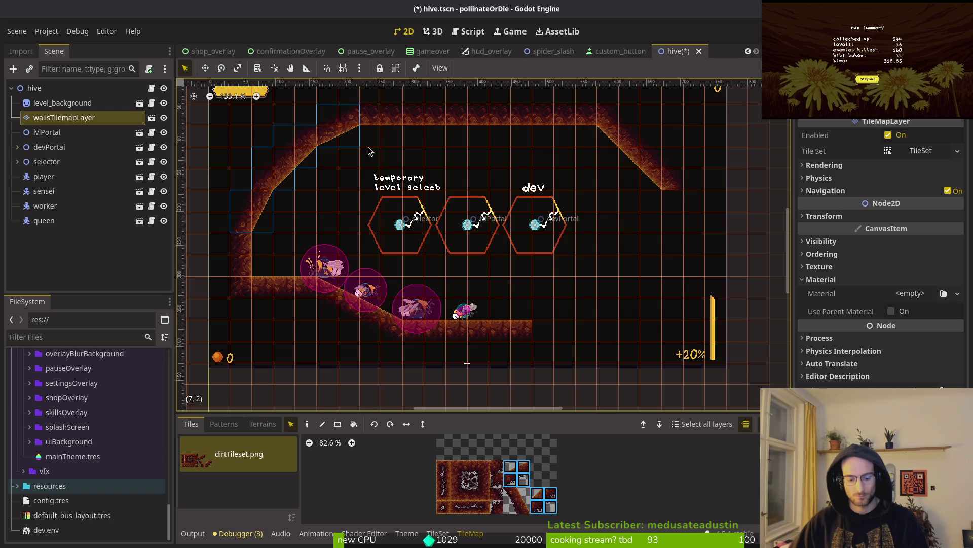
pyautogui.hotkey('ctrl', 'v')
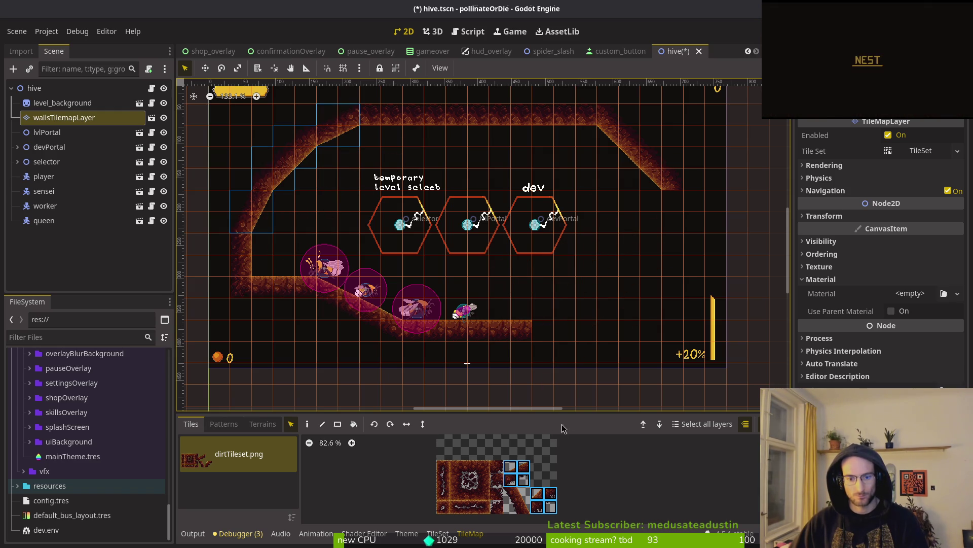
pyautogui.press('d')
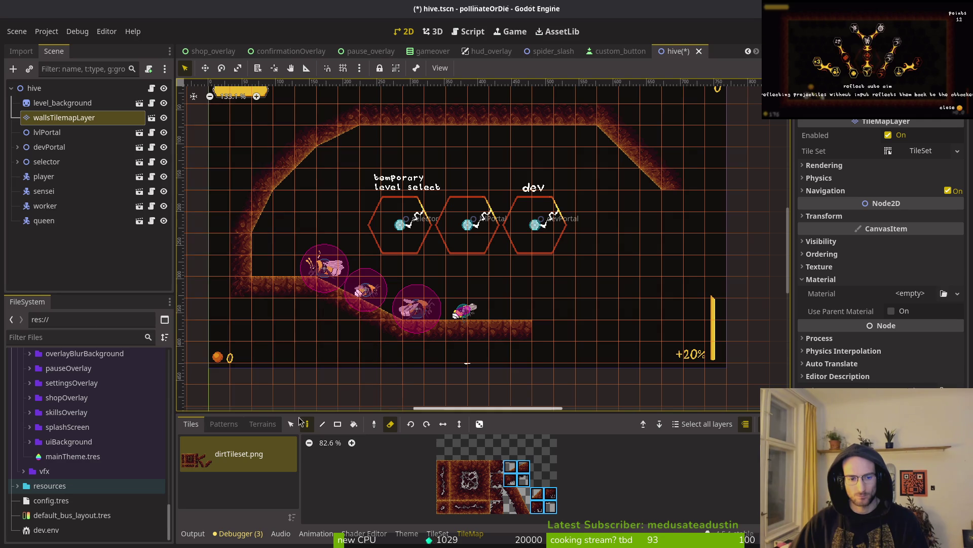
pyautogui.click(291, 425)
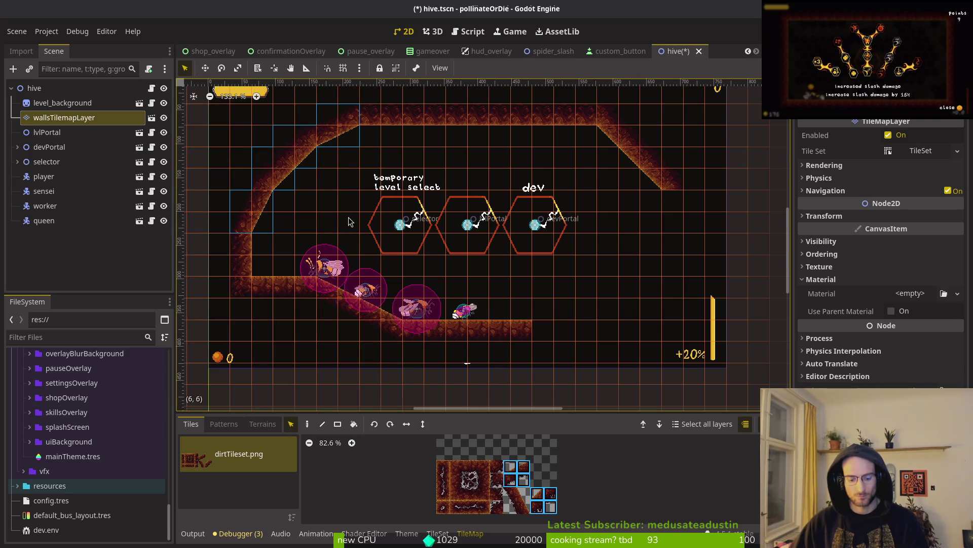
pyautogui.click(598, 266)
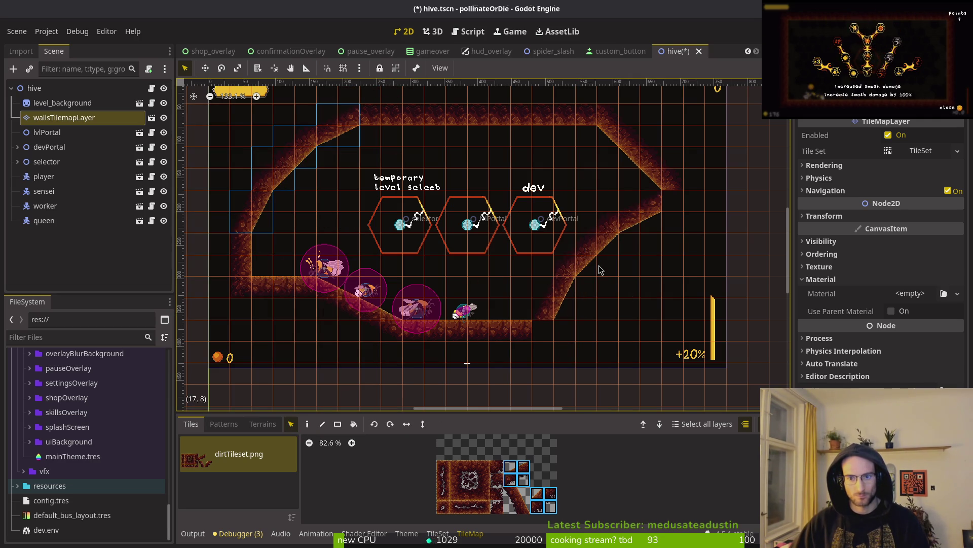
pyautogui.press('Escape')
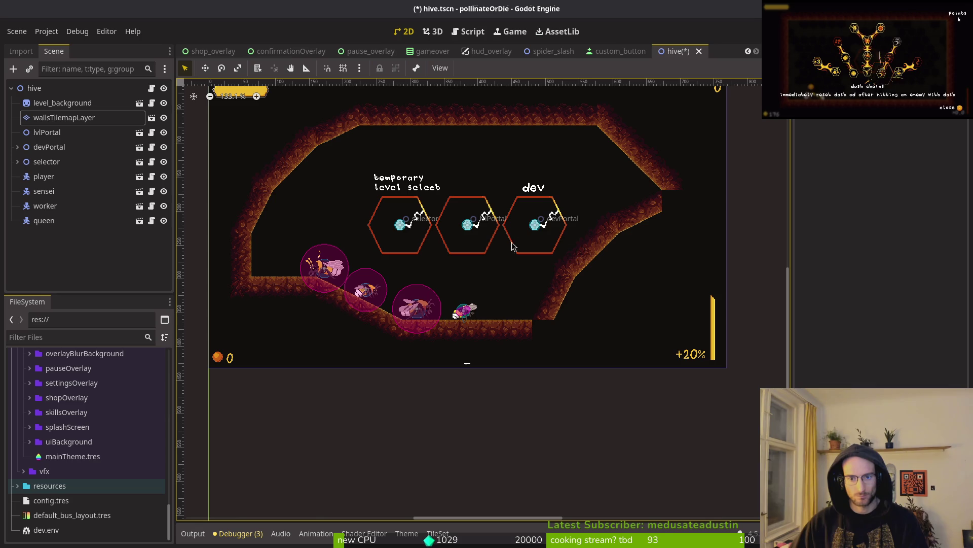
# - On wallsTilemapLayer, rotate the upper-right slope tiles and place them on the right wall
pyautogui.click(562, 233)
pyautogui.moveTo(652, 206)
pyautogui.mouseDown()
pyautogui.moveTo(605, 274)
pyautogui.moveTo(546, 322)
pyautogui.mouseUp()
pyautogui.click(374, 425)
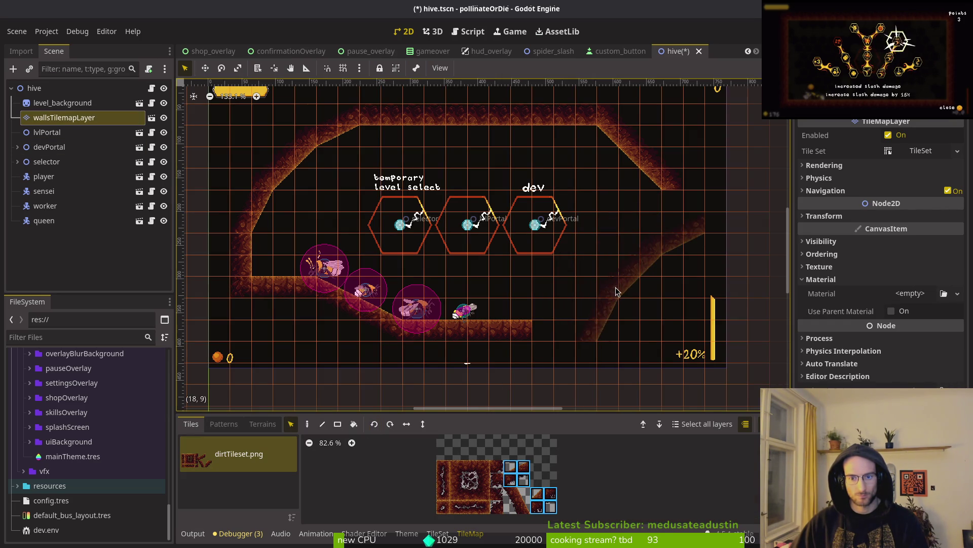
pyautogui.click(604, 299)
pyautogui.moveTo(585, 341)
pyautogui.mouseDown()
pyautogui.moveTo(524, 324)
pyautogui.moveTo(533, 263)
pyautogui.moveTo(599, 304)
pyautogui.mouseUp()
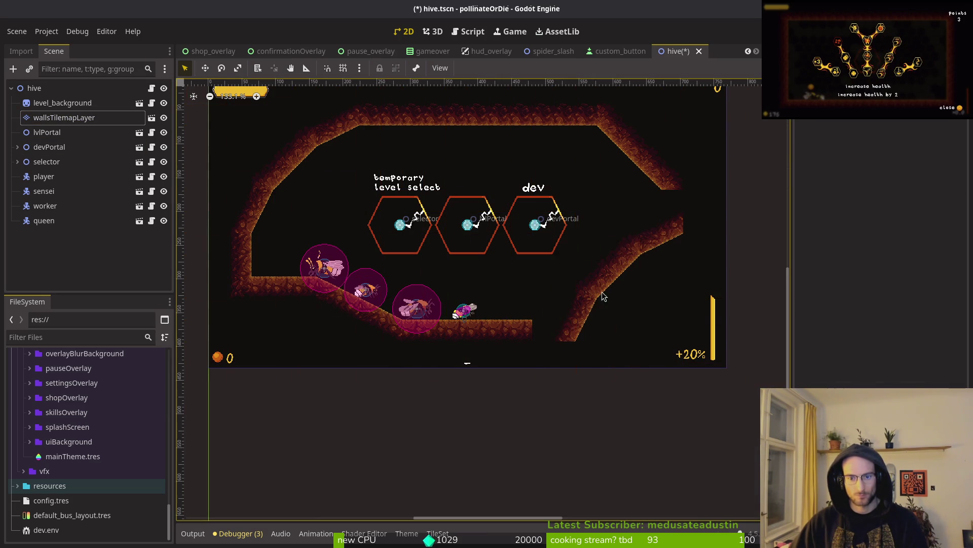
pyautogui.hotkey('ctrl', 'z')
pyautogui.hotkey('ctrl', 'shift', 'z')
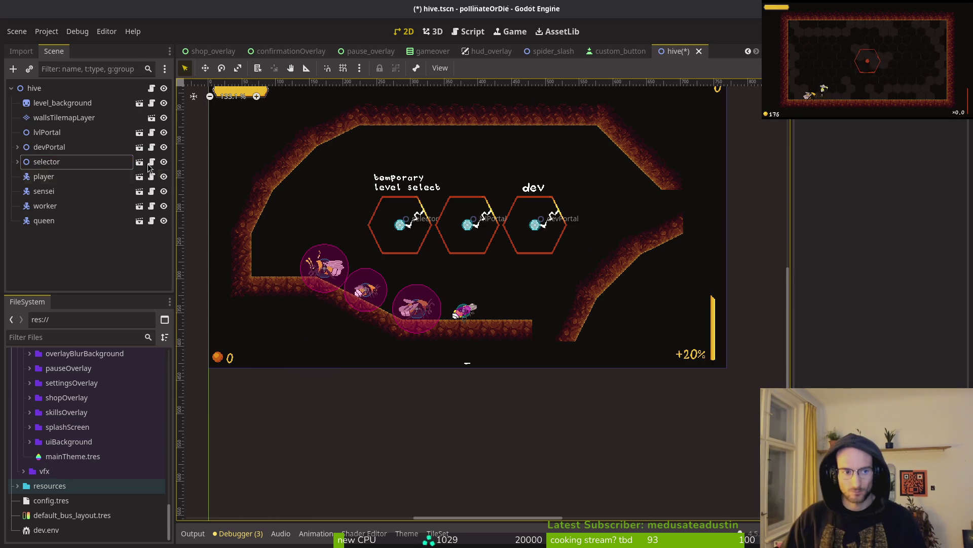
pyautogui.click(64, 117)
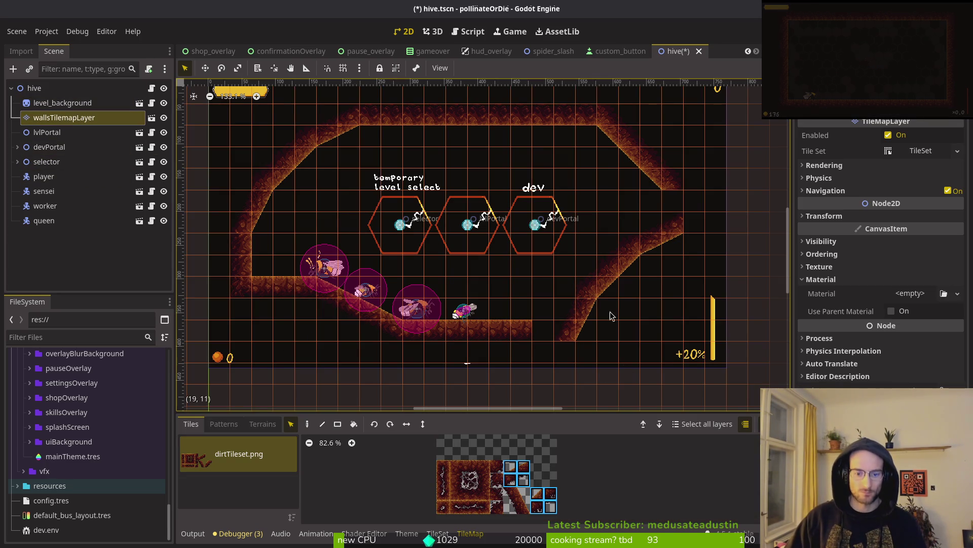
pyautogui.click(524, 480)
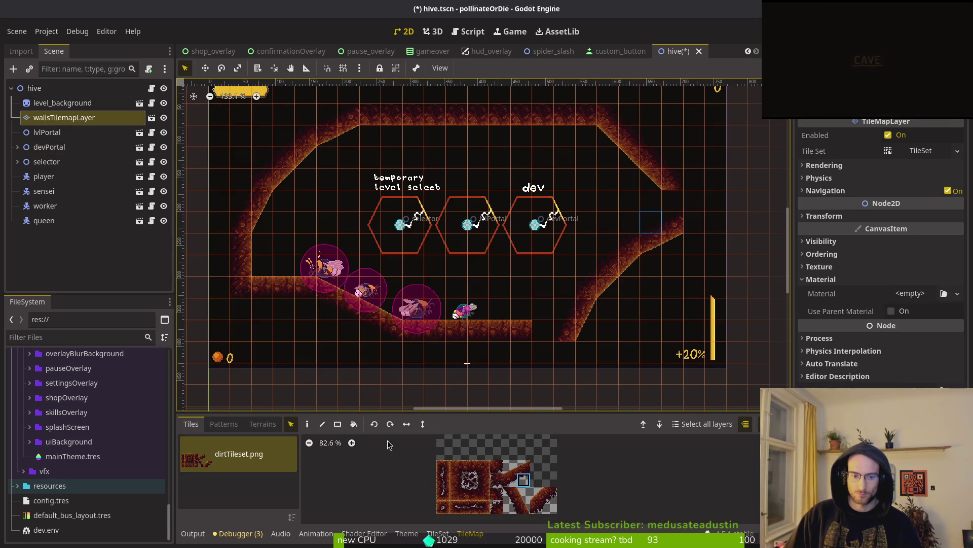
# - Erase the old right-wall tiles and paint a 2x2 block of diagonal wall tiles
pyautogui.press('d')
pyautogui.press('e')
pyautogui.moveTo(673, 223); pyautogui.dragTo(577, 308)
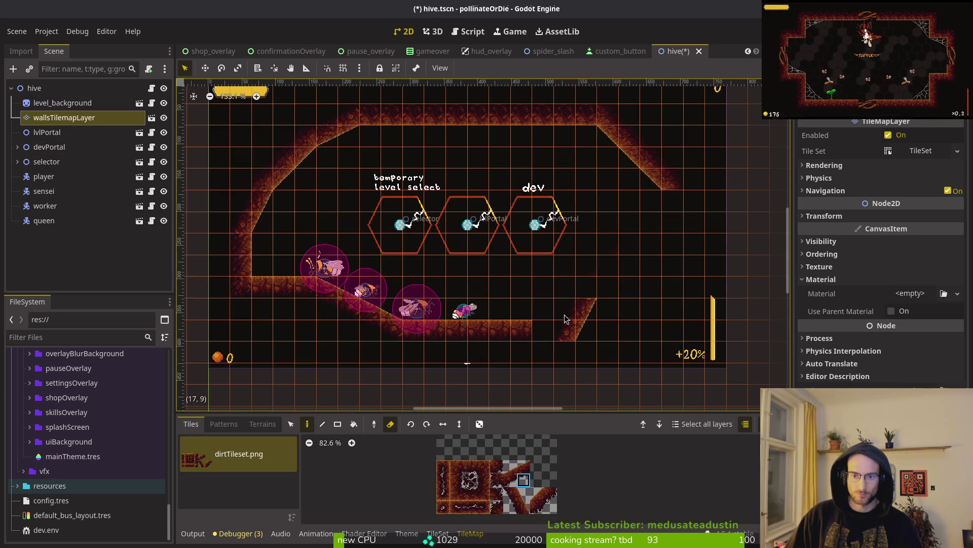
pyautogui.moveTo(505, 467); pyautogui.dragTo(523, 480)
pyautogui.click(604, 328)
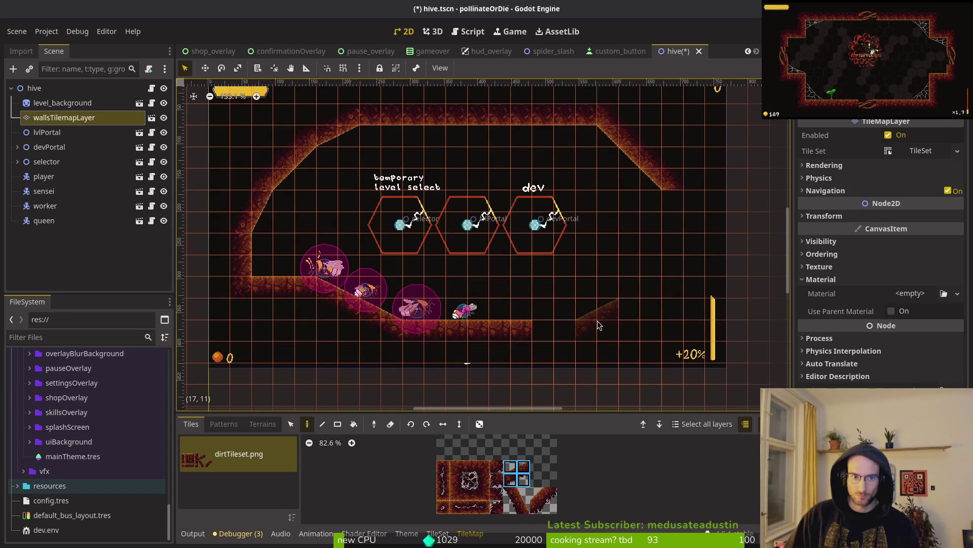
# - Paint rotated tiles on the upper right slope and a ramp tile at the lower right
pyautogui.click(411, 424)
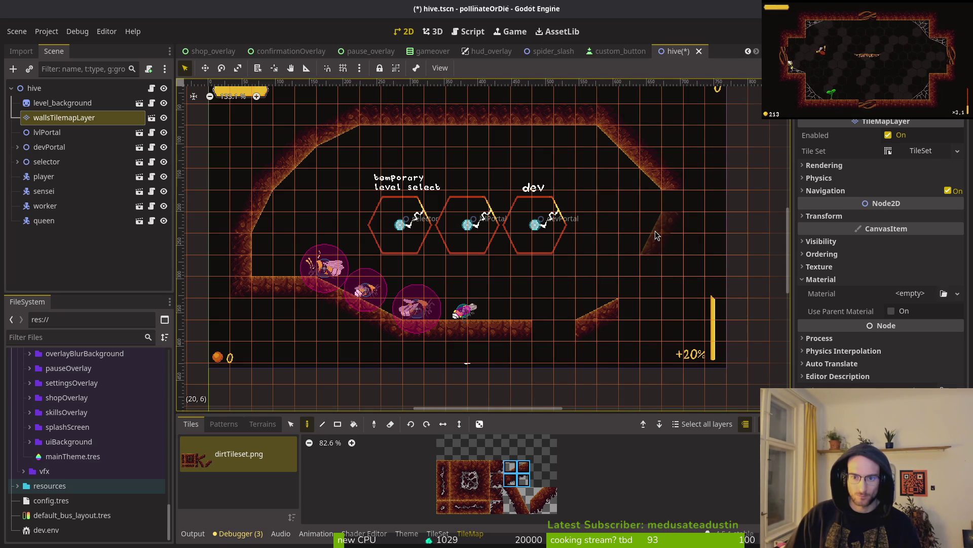
pyautogui.click(656, 235)
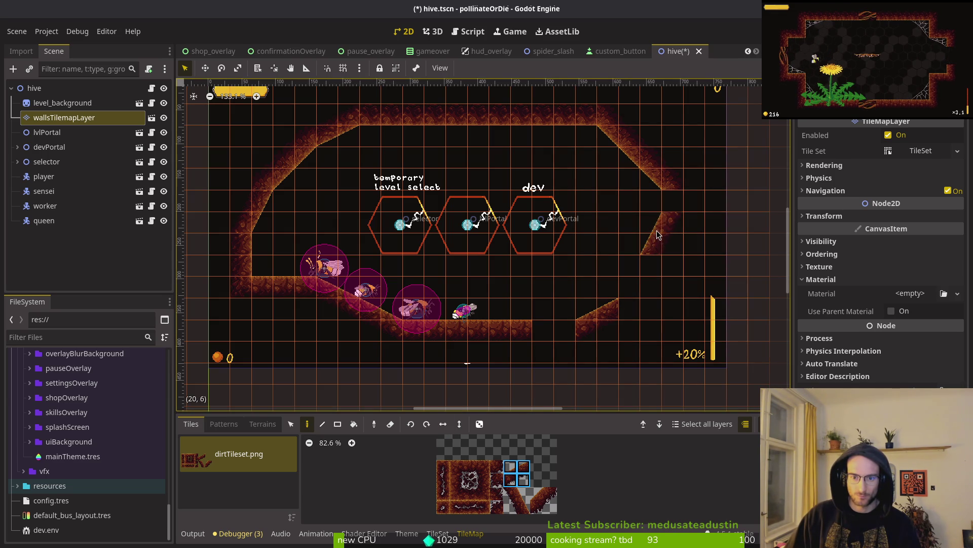
pyautogui.click(593, 308)
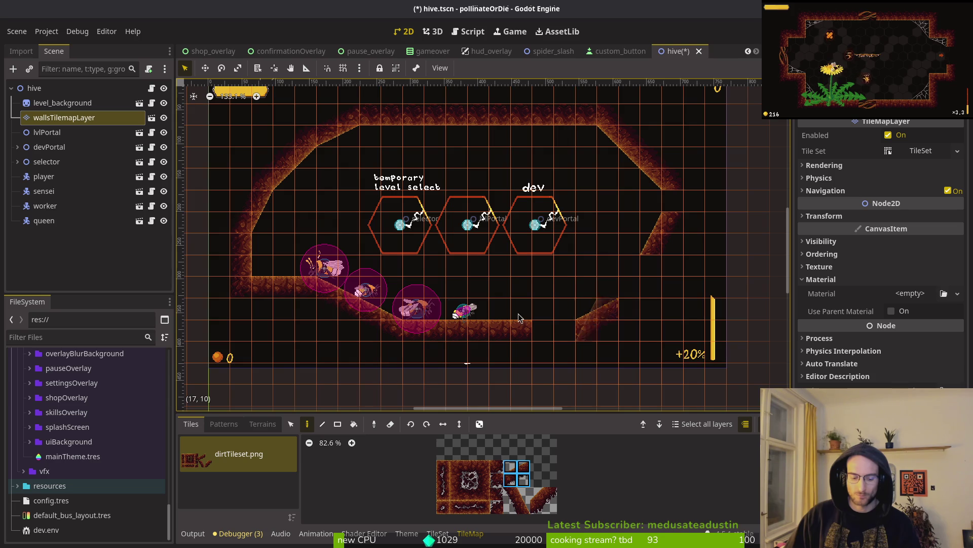
pyautogui.press('s')
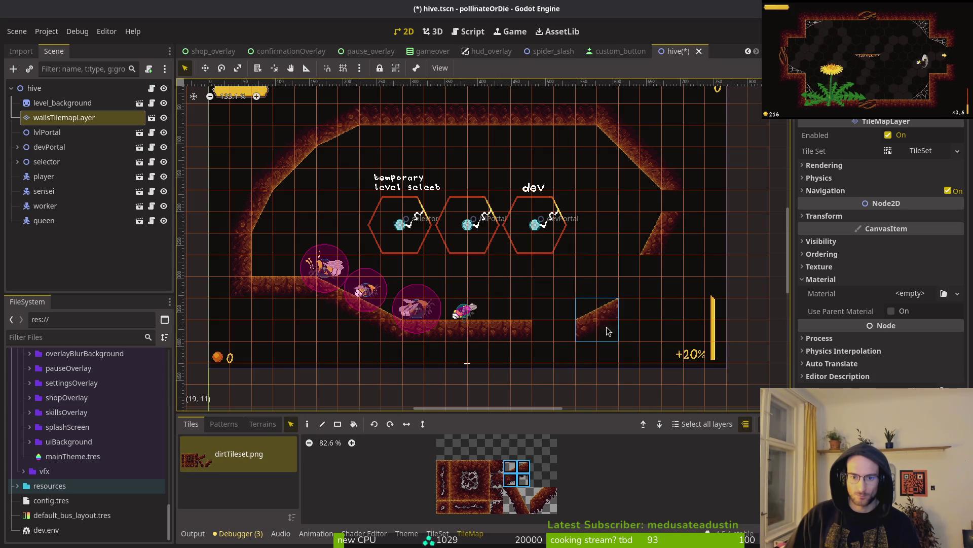
pyautogui.click(583, 325)
pyautogui.click(540, 506)
# - Save hive.tscn and run the game with F5
pyautogui.press('d')
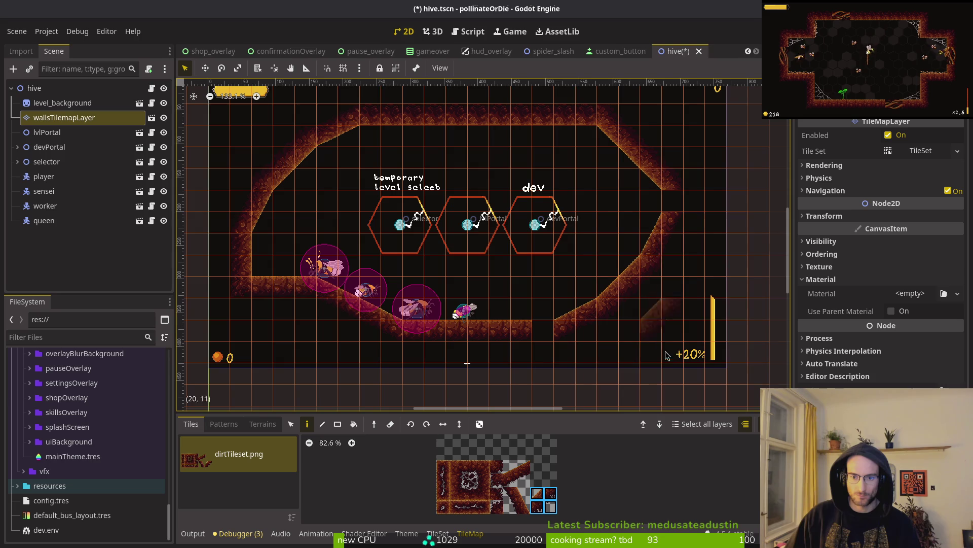
pyautogui.click(461, 480)
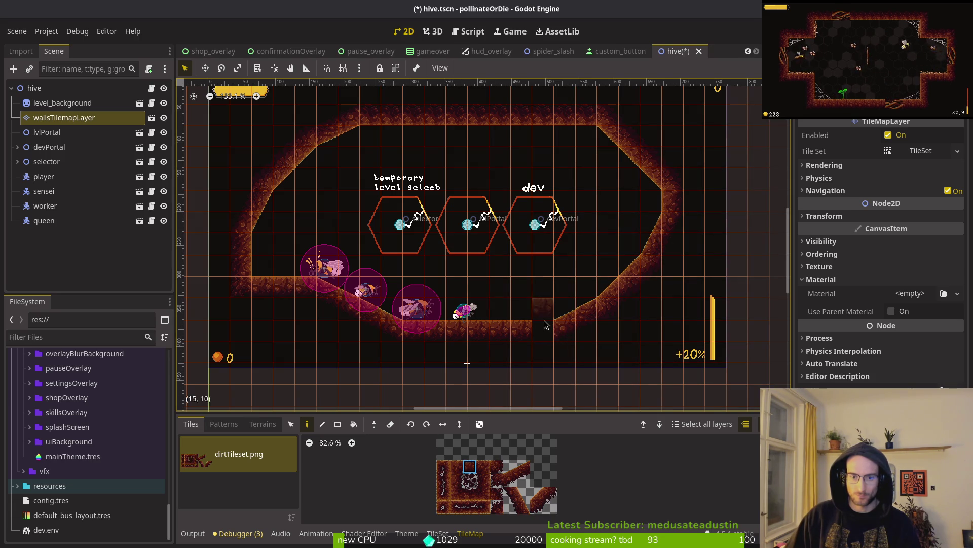
pyautogui.press('Escape')
pyautogui.press('F5')
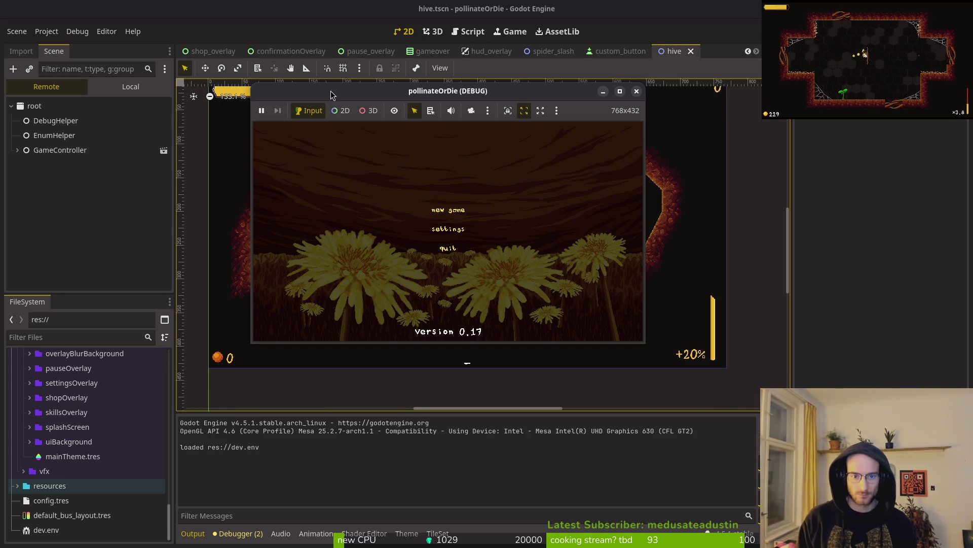
# - Start a new game in the hive level and maximize the debug game window
pyautogui.press('Return')
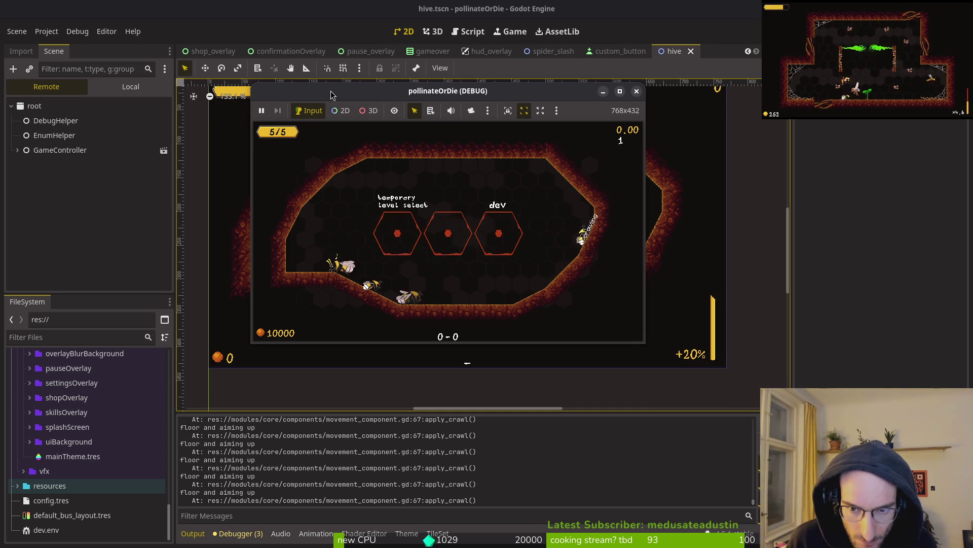
pyautogui.doubleClick(500, 95)
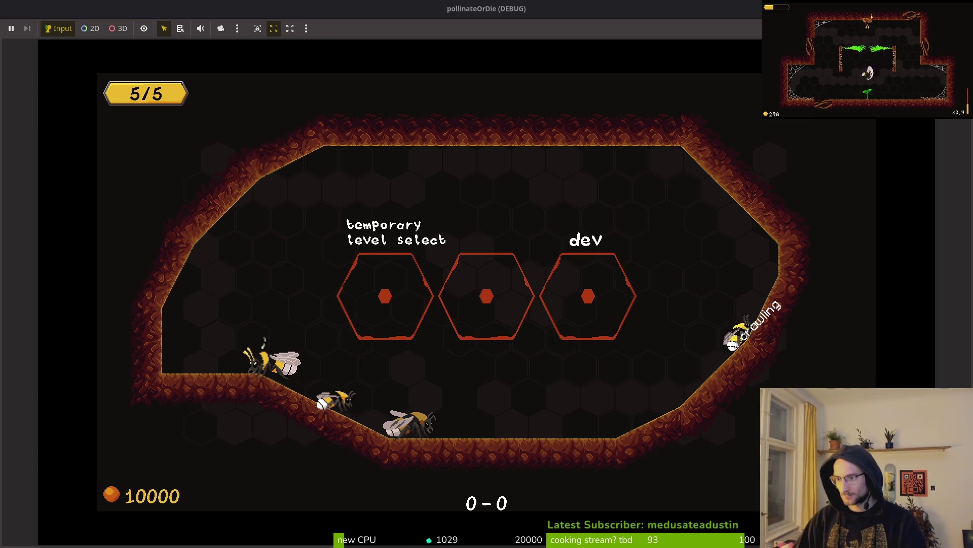
# - Pause the game and lower the music volume slider in Settings
pyautogui.click(559, 143)
pyautogui.press('Escape')
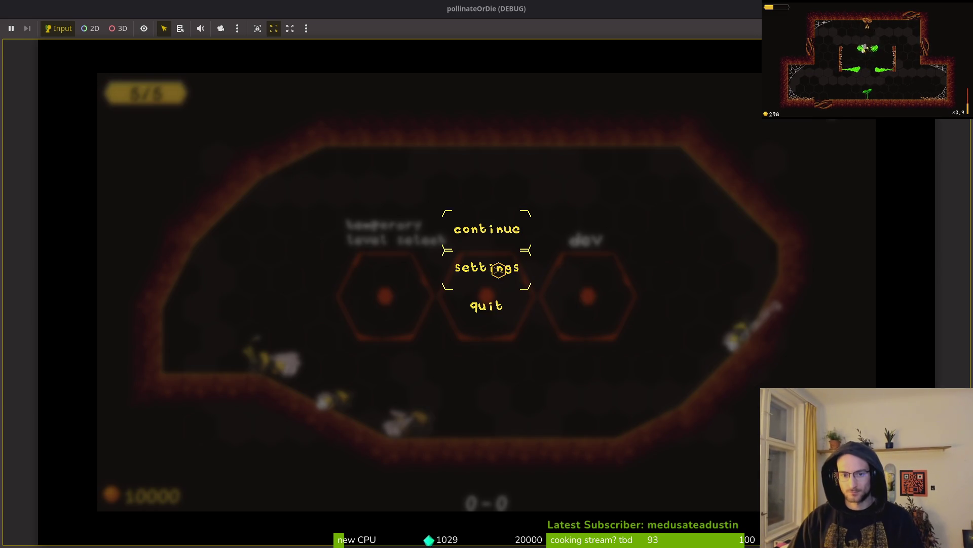
pyautogui.click(499, 270)
pyautogui.press('Left')
pyautogui.press('Left')
pyautogui.press('Down')
pyautogui.press('Up')
pyautogui.press('Left')
pyautogui.press('Left')
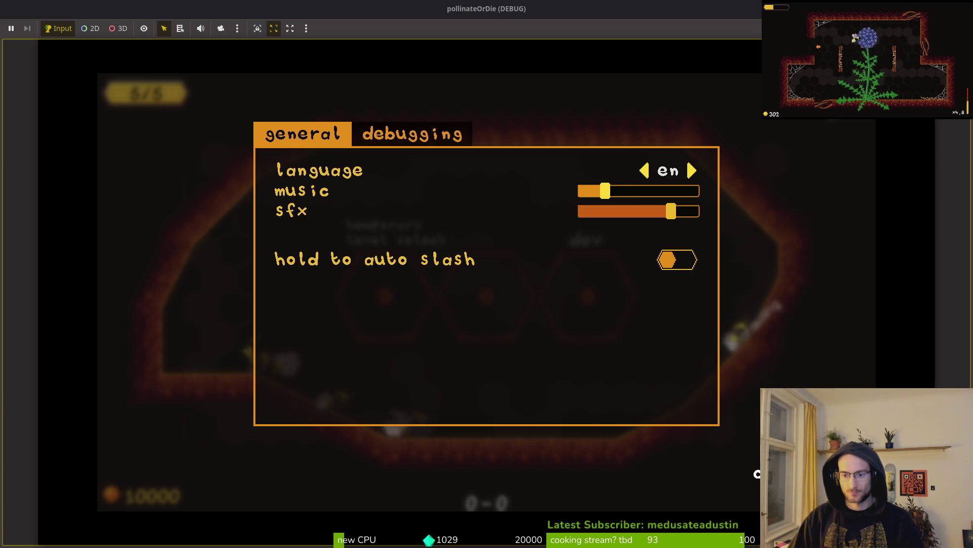
pyautogui.press('Escape')
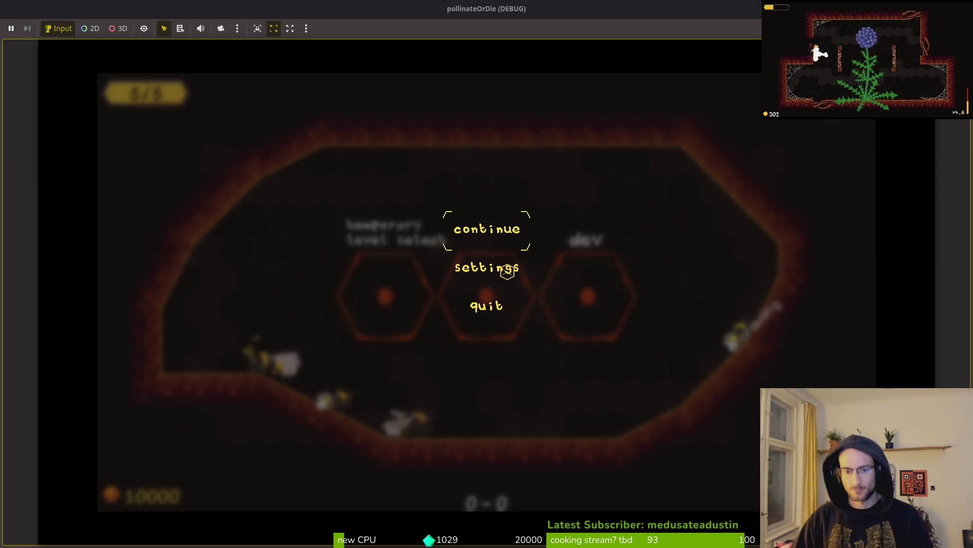
# - Quit the level to the main menu and close the running game
pyautogui.click(489, 304)
pyautogui.click(436, 310)
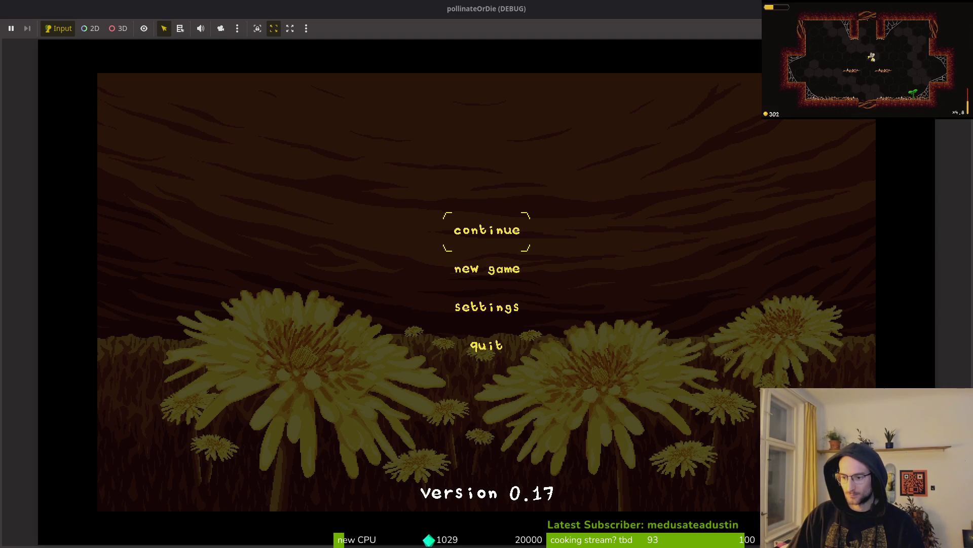
pyautogui.hotkey('alt', 'Tab')
pyautogui.click(486, 345)
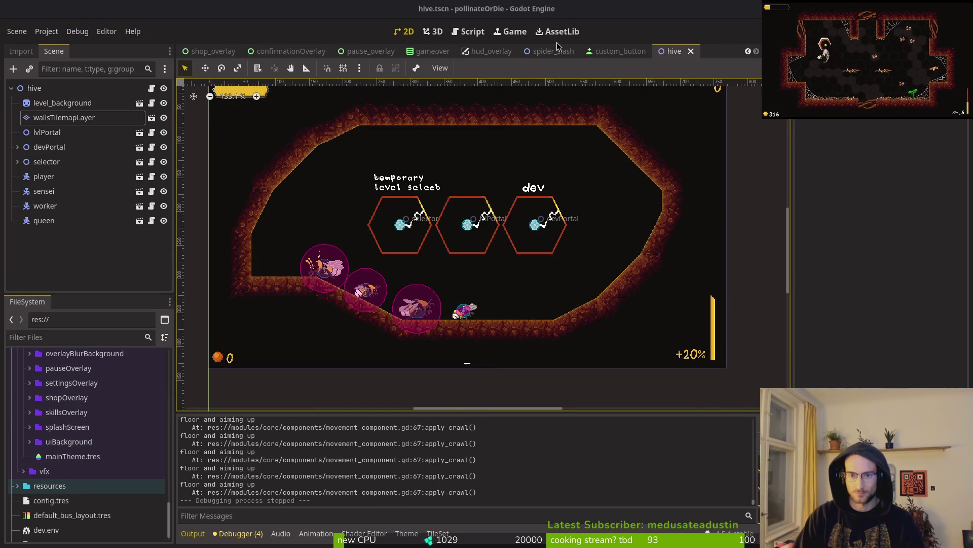
# - Quick-open player.tscn by searching 'plat' in the file search
pyautogui.hotkey('shift', 'alt', 'o')
pyautogui.write('pla')
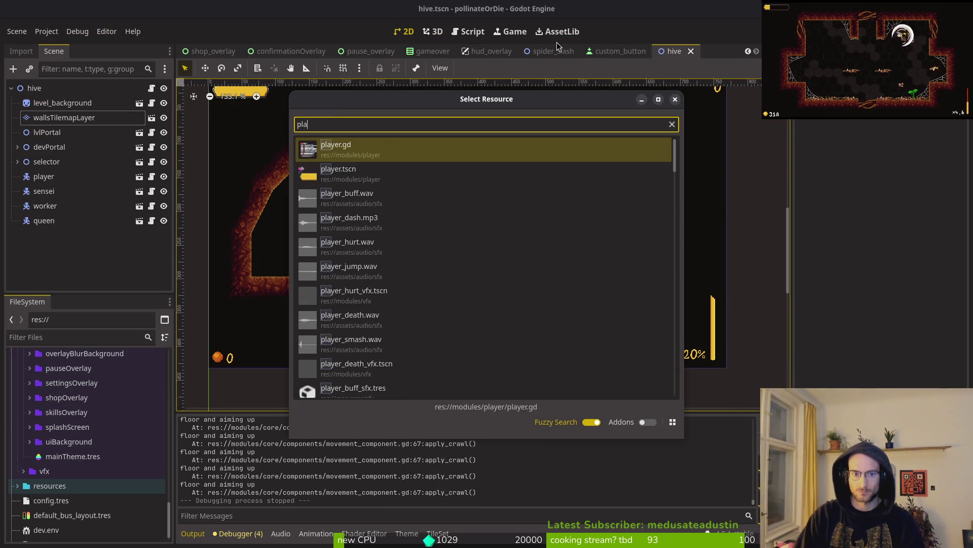
pyautogui.write('t')
pyautogui.press('Down')
pyautogui.press('Down')
pyautogui.press('Down')
pyautogui.press('Escape')
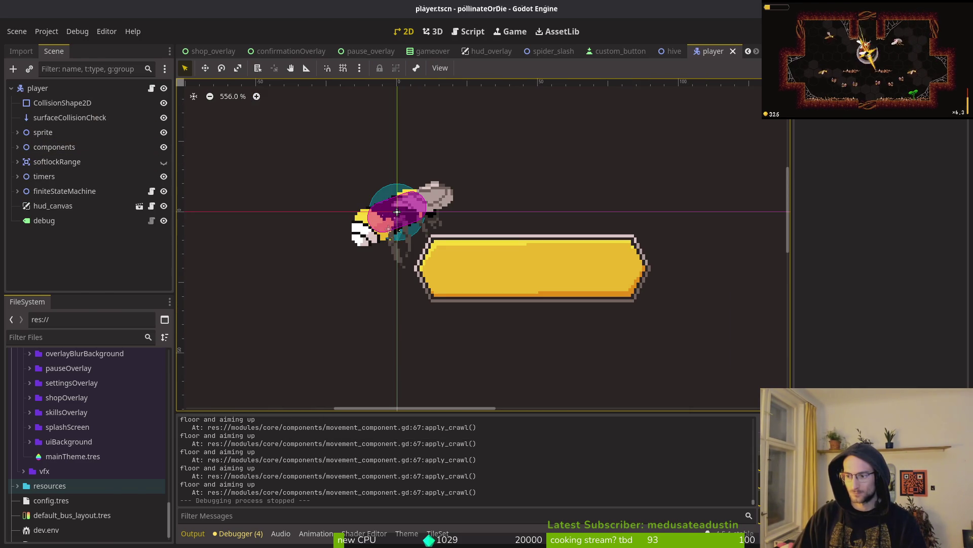
pyautogui.hotkey('alt', 'Tab')
# - Save movement_component.gd with :write in Neovim
pyautogui.press('j')
pyautogui.press('j')
pyautogui.press('j')
pyautogui.write(':write')
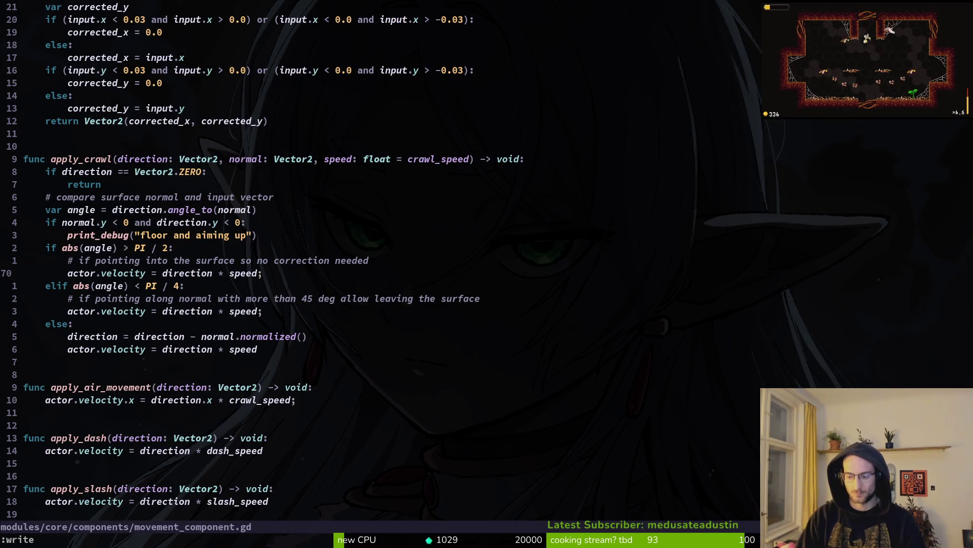
pyautogui.press('Return')
pyautogui.press('space')
pyautogui.press('f')
pyautogui.press('f')
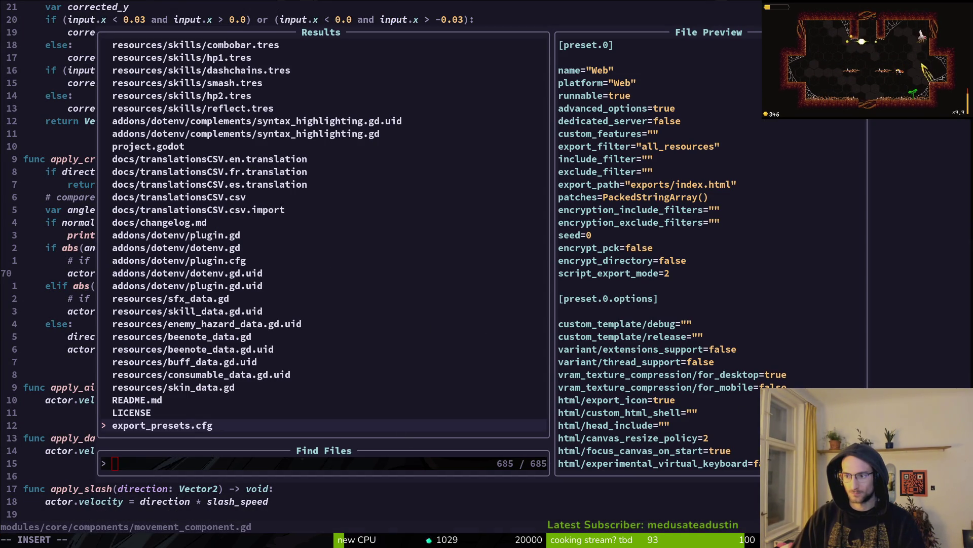
pyautogui.click(258, 489)
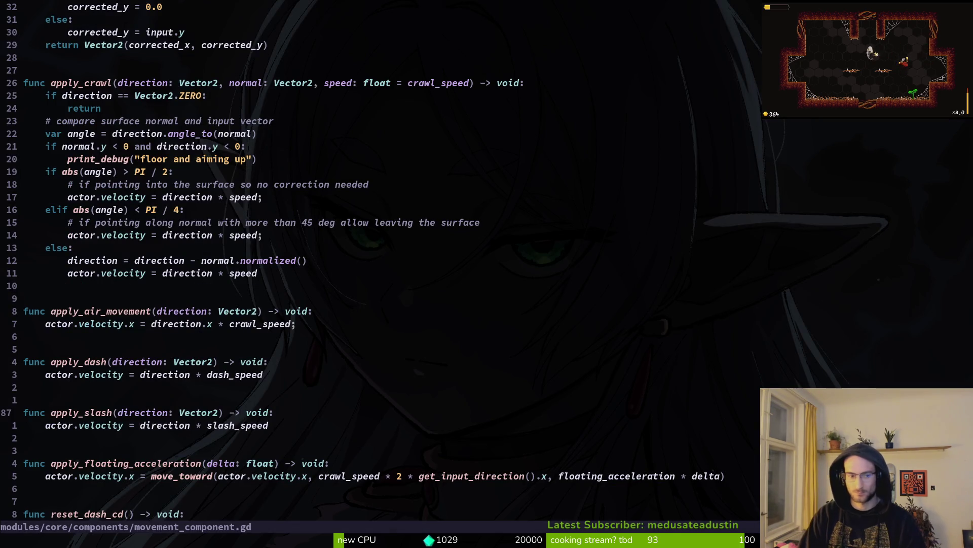
# - Open crawling.gd through the file finder by searching 'crawling'
pyautogui.press('k')
pyautogui.press('k')
pyautogui.press('k')
pyautogui.press('k')
pyautogui.press('k')
pyautogui.press('j')
pyautogui.press('j')
pyautogui.press('k')
pyautogui.press('k')
pyautogui.press('space')
pyautogui.press('f')
pyautogui.press('f')
pyautogui.write('crawling')
pyautogui.press('Return')
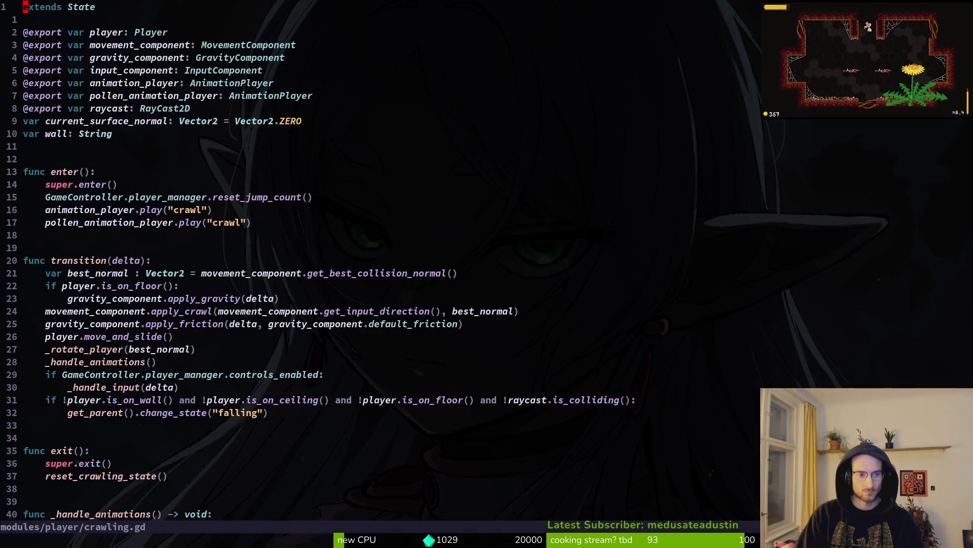
# - Reduce line 23's floor check to just player.is_on_floor(), dropping the best_normal condition
pyautogui.press('j')
pyautogui.press('j')
pyautogui.press('j')
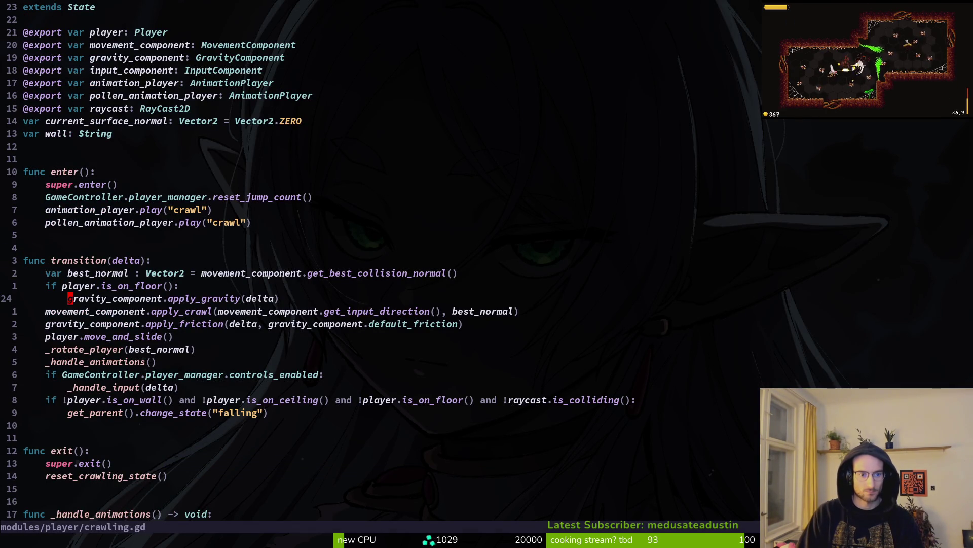
pyautogui.write('a and be')
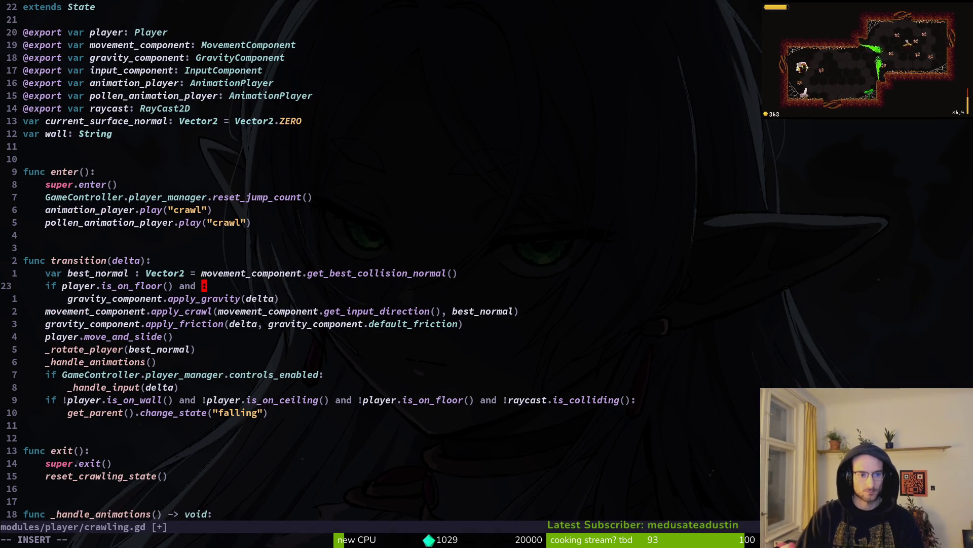
pyautogui.press('Tab')
pyautogui.press('Return')
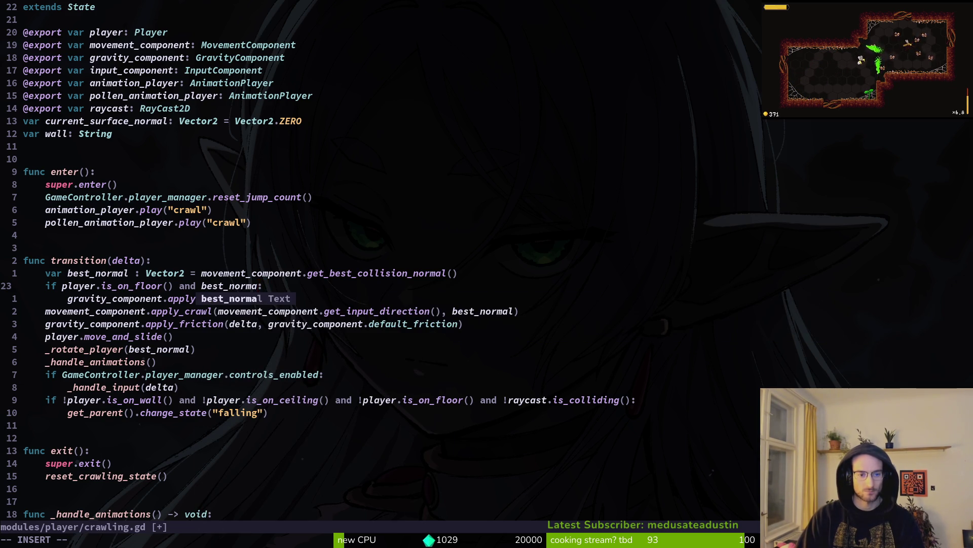
pyautogui.hotkey('ctrl', 'w')
pyautogui.press('BackSpace')
pyautogui.press('BackSpace')
pyautogui.press('BackSpace')
pyautogui.press('Escape')
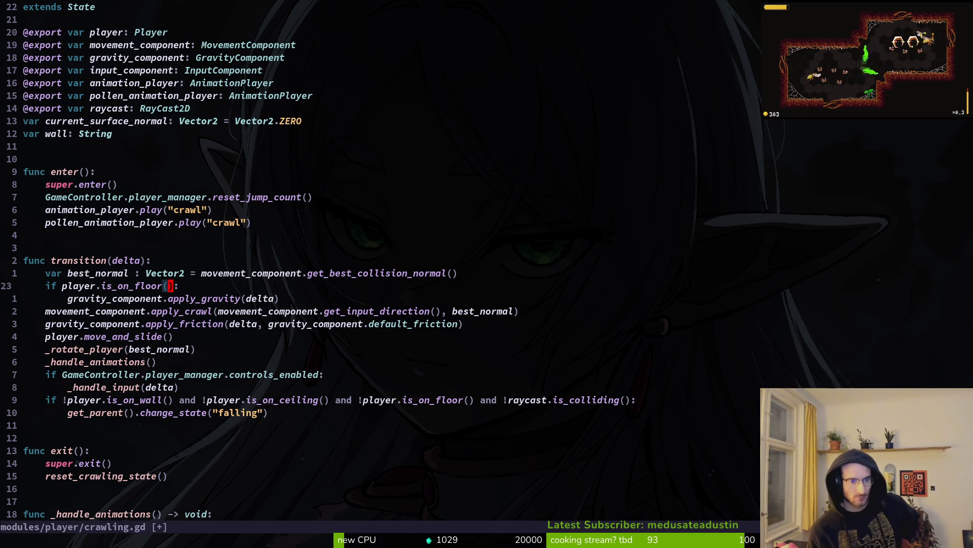
pyautogui.hotkey('alt', 'Tab')
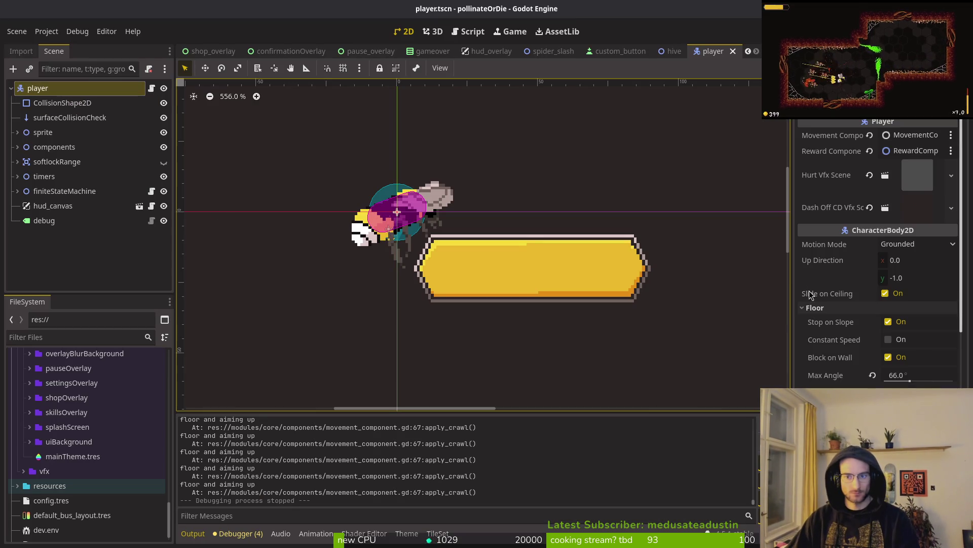
# - Uncheck Stop on Slope, commit a 30° floor Max Angle, and save the player scene
pyautogui.click(924, 379)
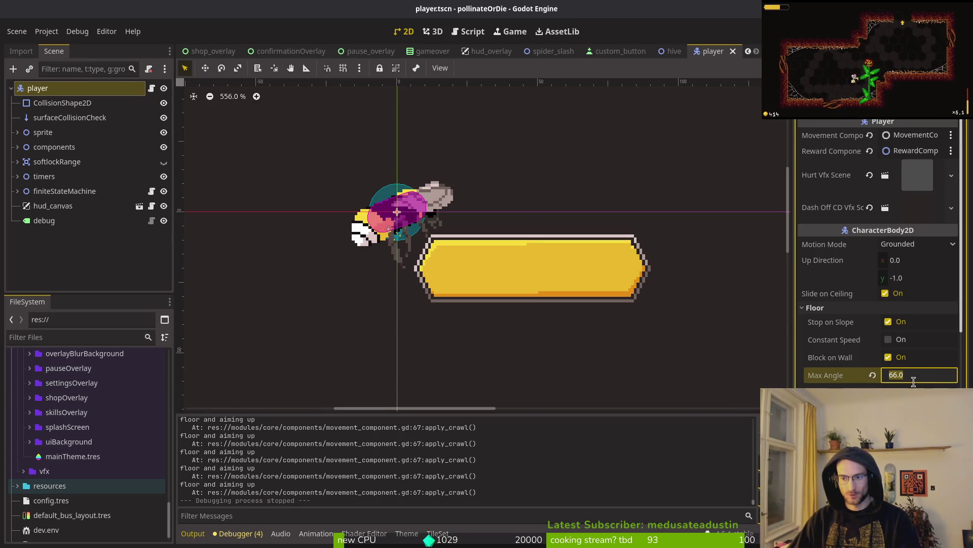
pyautogui.click(888, 323)
pyautogui.write('30')
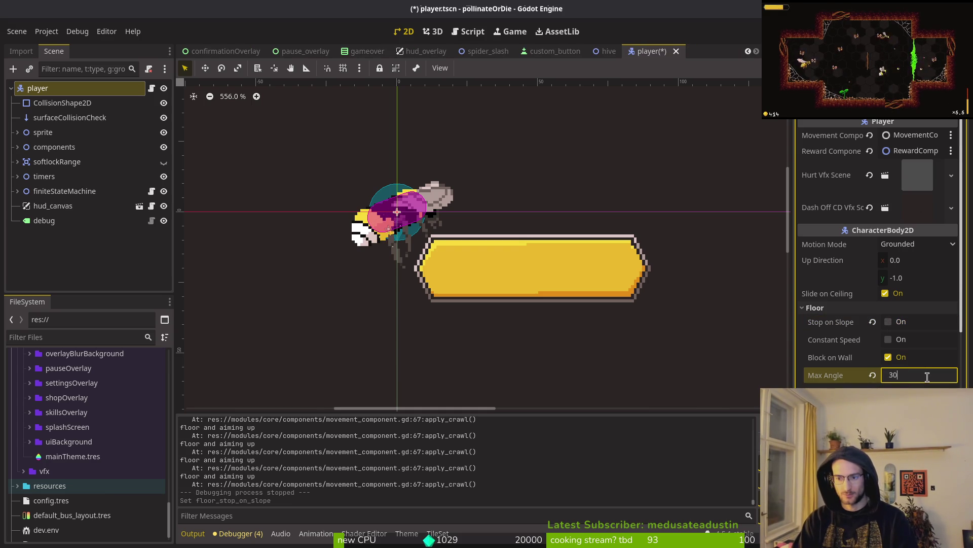
pyautogui.press('Return')
pyautogui.hotkey('ctrl', 's')
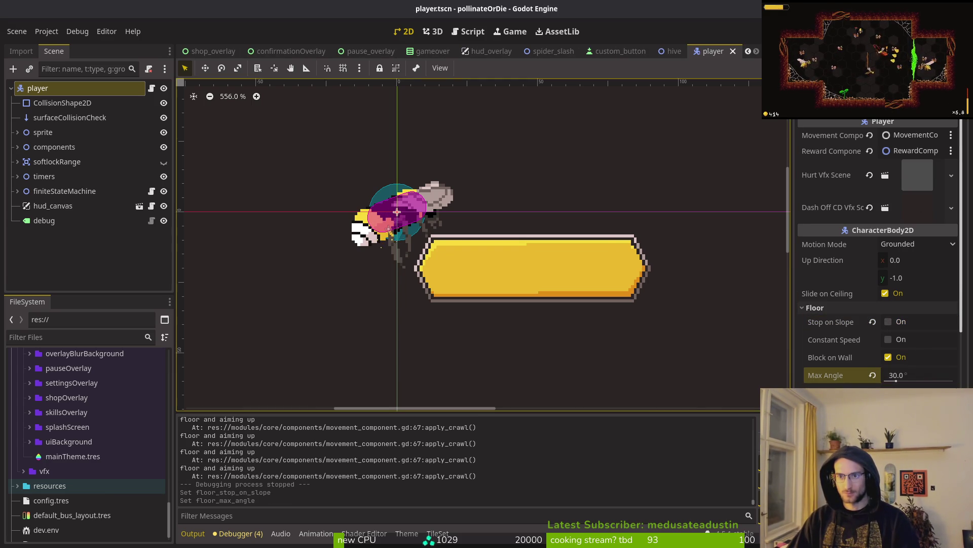
# - Change the floor Max Angle to 33°, save, and launch the game with F5
pyautogui.click(941, 376)
pyautogui.write('33')
pyautogui.press('Return')
pyautogui.hotkey('ctrl', 's')
pyautogui.press('F5')
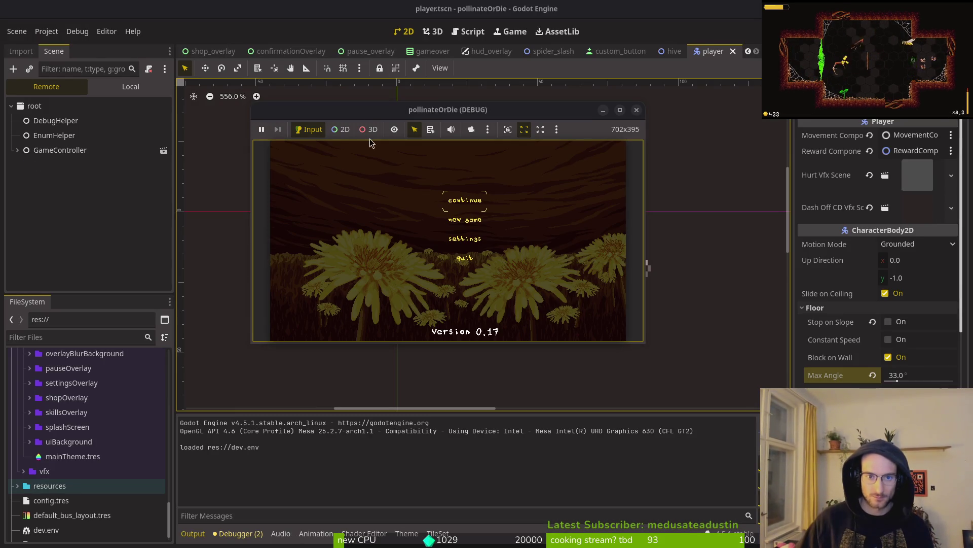
# - Continue into the hive level and crawl the bee up the right cave wall
pyautogui.press('Return')
pyautogui.press('d')
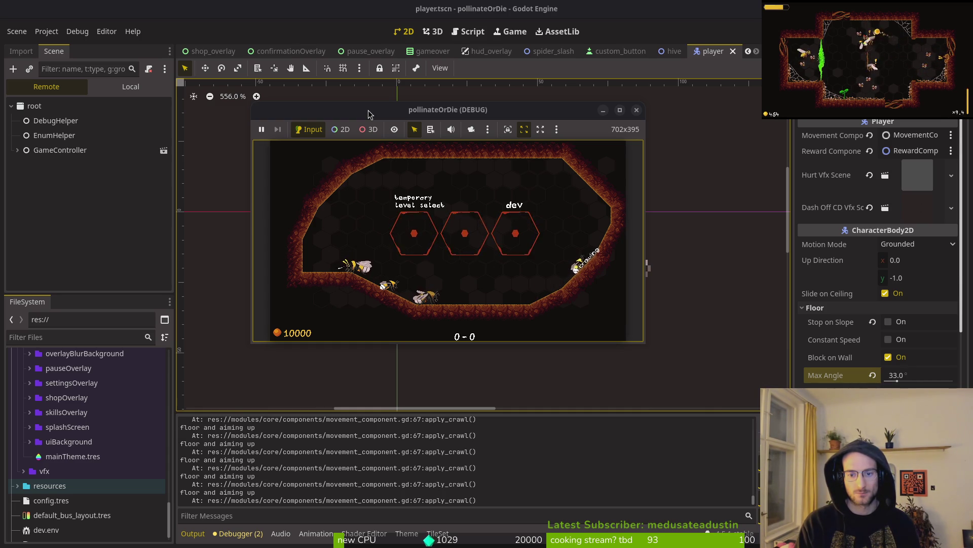
pyautogui.press('d')
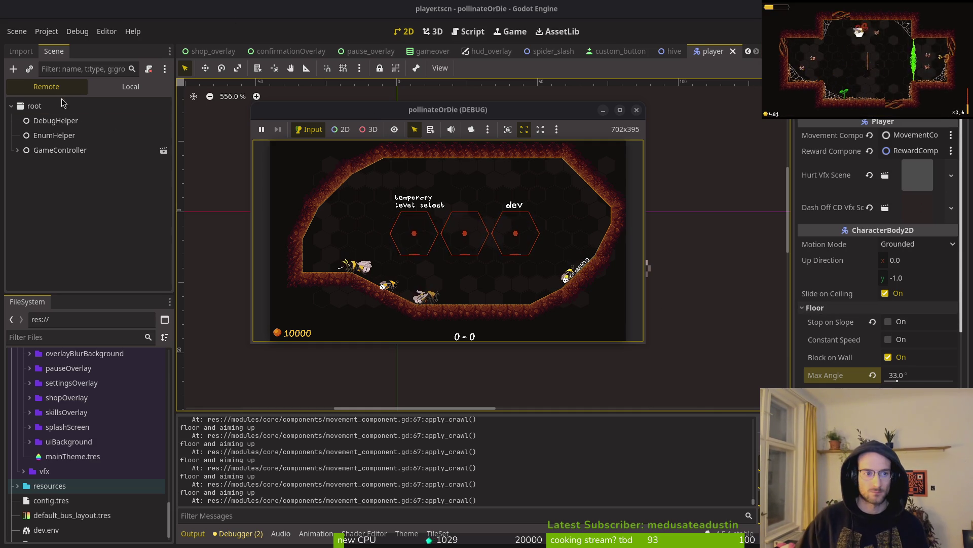
# - Expand GameController > level > hive in the Remote tree and select the live player
pyautogui.click(17, 150)
pyautogui.click(24, 209)
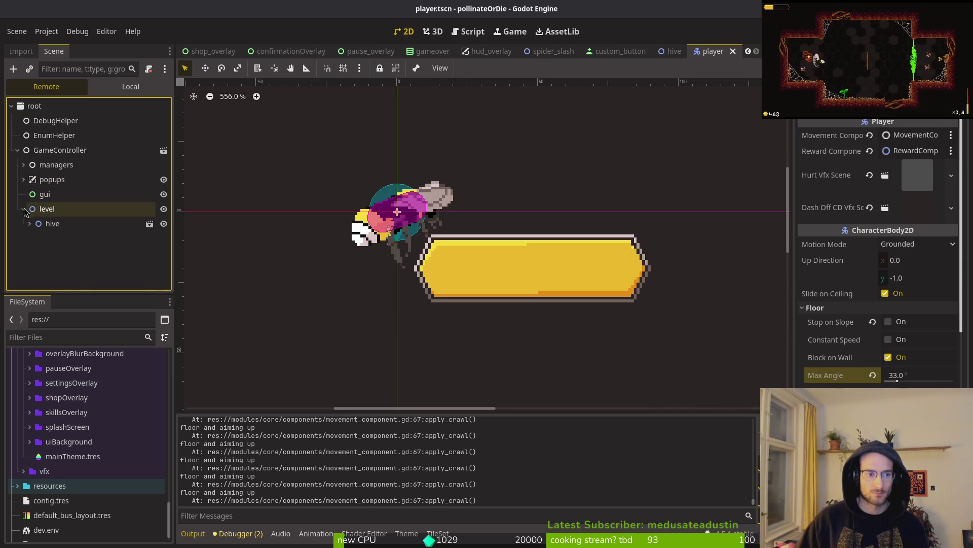
pyautogui.click(29, 224)
pyautogui.scroll(-3, 61, 244)
pyautogui.click(63, 246)
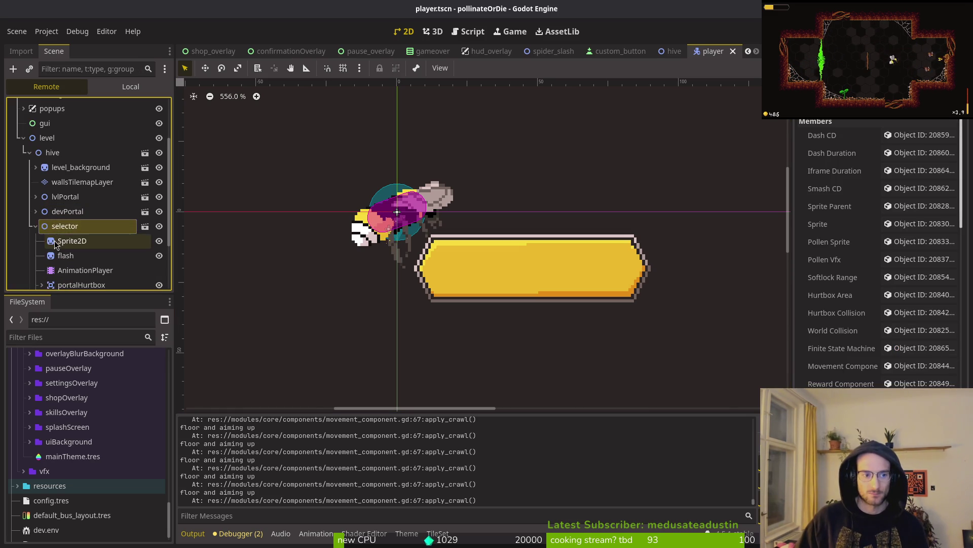
pyautogui.click(57, 243)
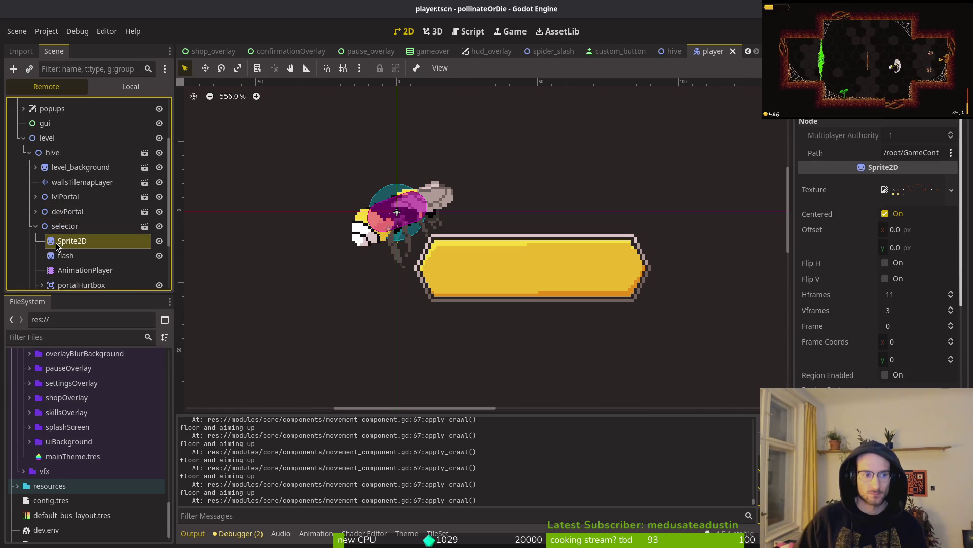
pyautogui.click(31, 226)
pyautogui.click(60, 241)
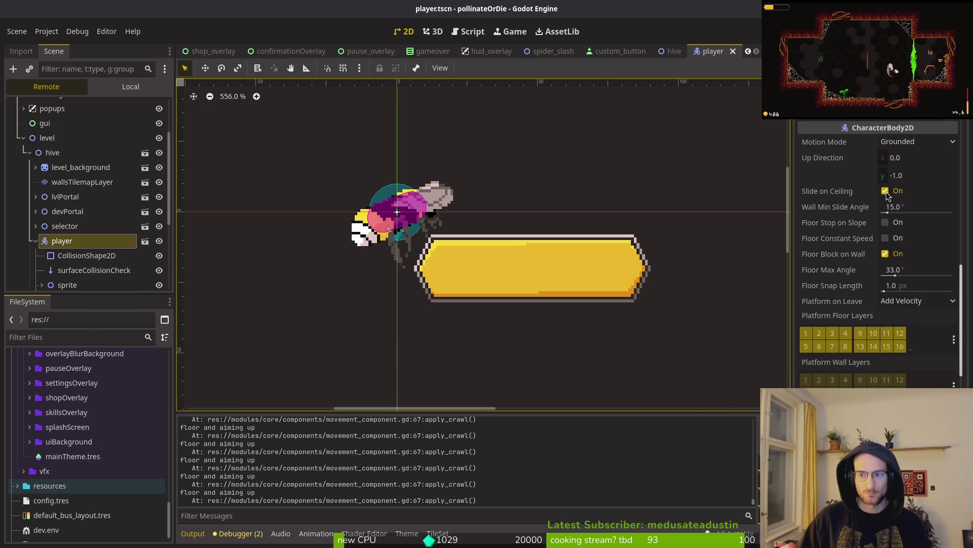
# - Turn Floor Stop on Slope back on and raise Floor Max Angle from 33° to 66°
pyautogui.hotkey('alt', 'Tab')
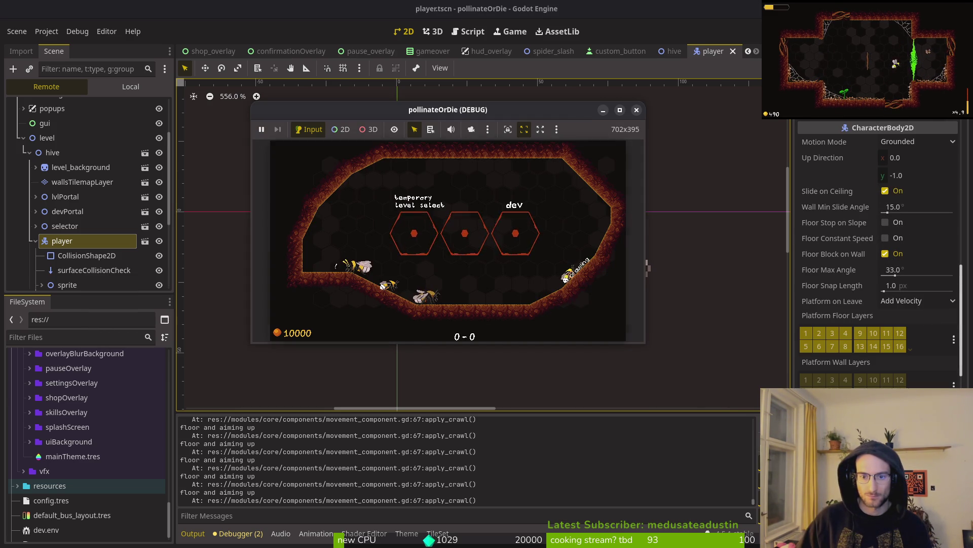
pyautogui.click(885, 222)
pyautogui.hotkey('alt', 'Tab')
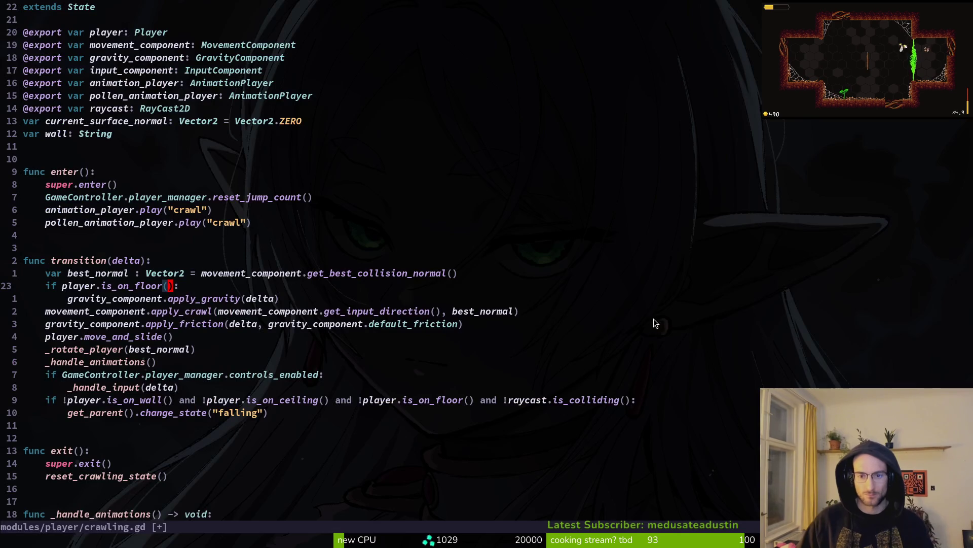
pyautogui.hotkey('alt', 'Tab')
pyautogui.hotkey('alt', 'Tab')
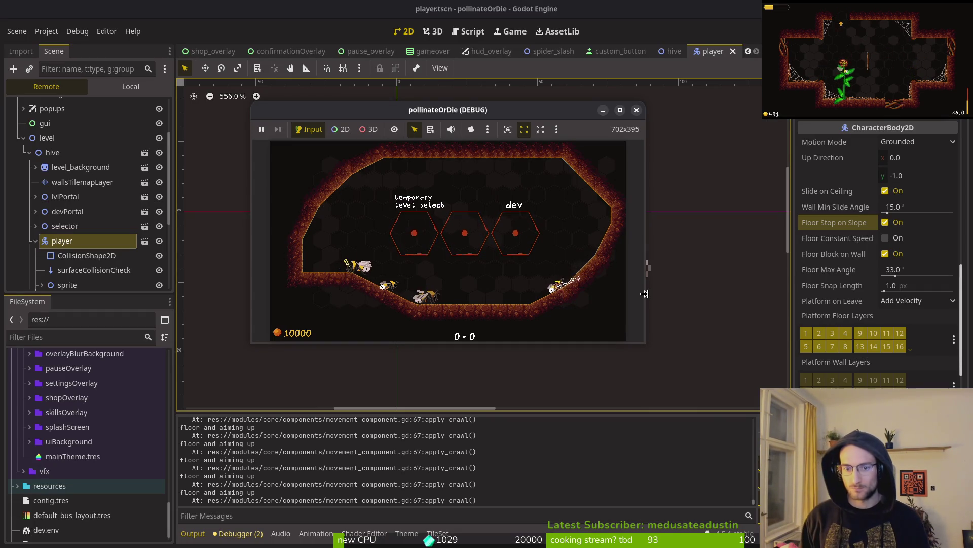
pyautogui.moveTo(895, 274); pyautogui.dragTo(907, 269)
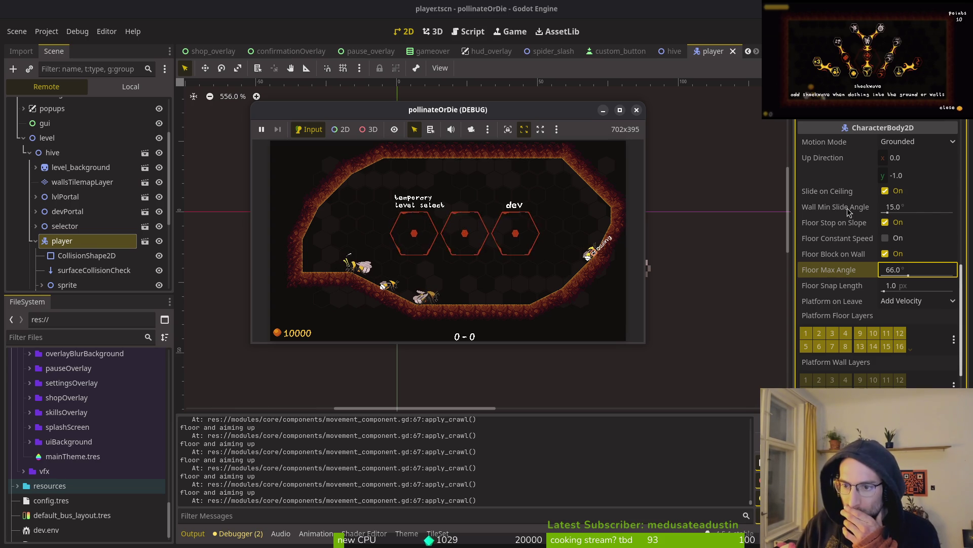
pyautogui.click(924, 208)
# - Set the live Wall Min Slide Angle to 30°, relaunch with F5, and return to crawling.gd
pyautogui.press('BackSpace')
pyautogui.press('BackSpace')
pyautogui.press('BackSpace')
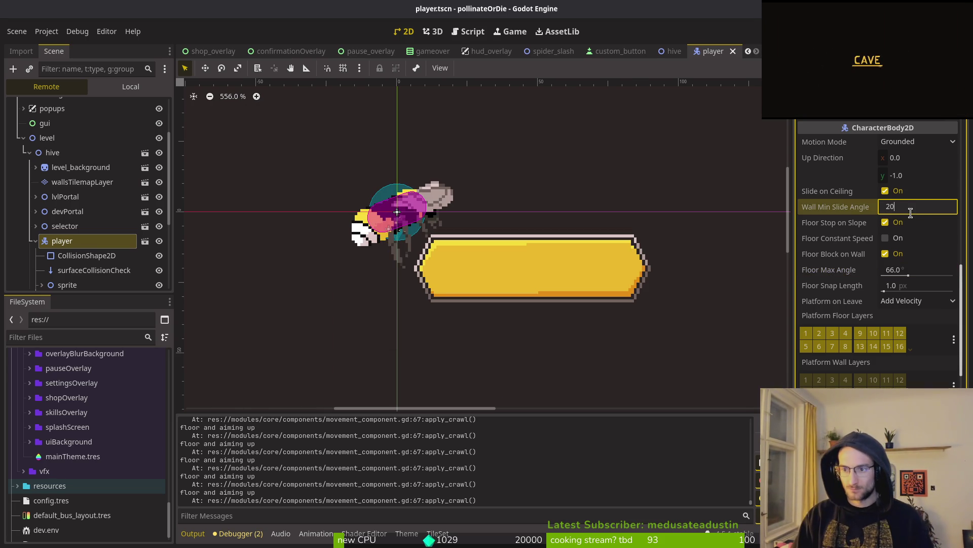
pyautogui.write('2')
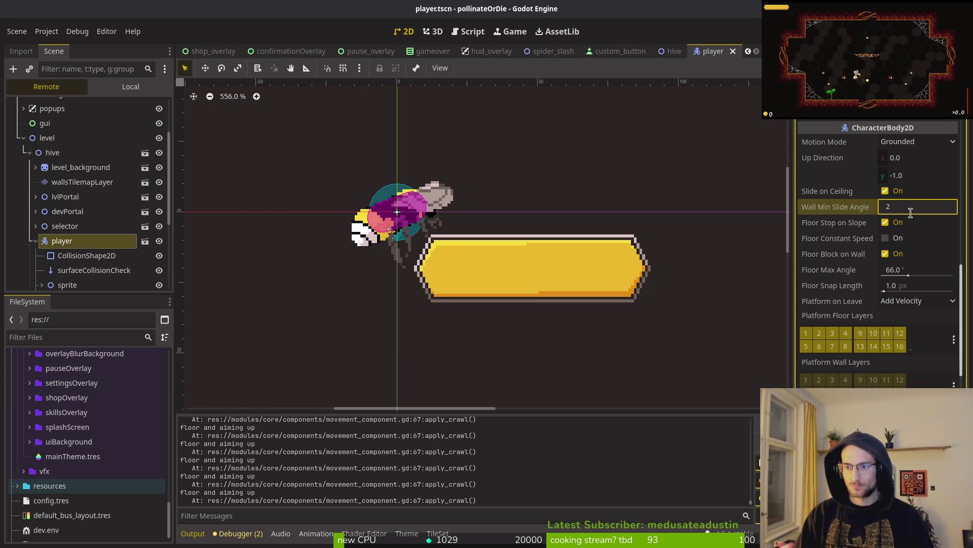
pyautogui.hotkey('alt', 'Tab')
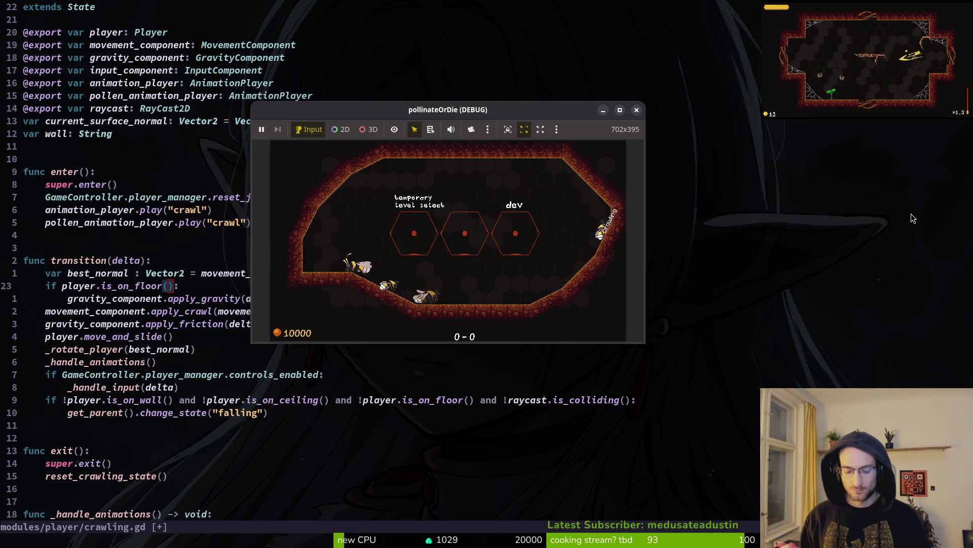
pyautogui.hotkey('alt', 'Tab')
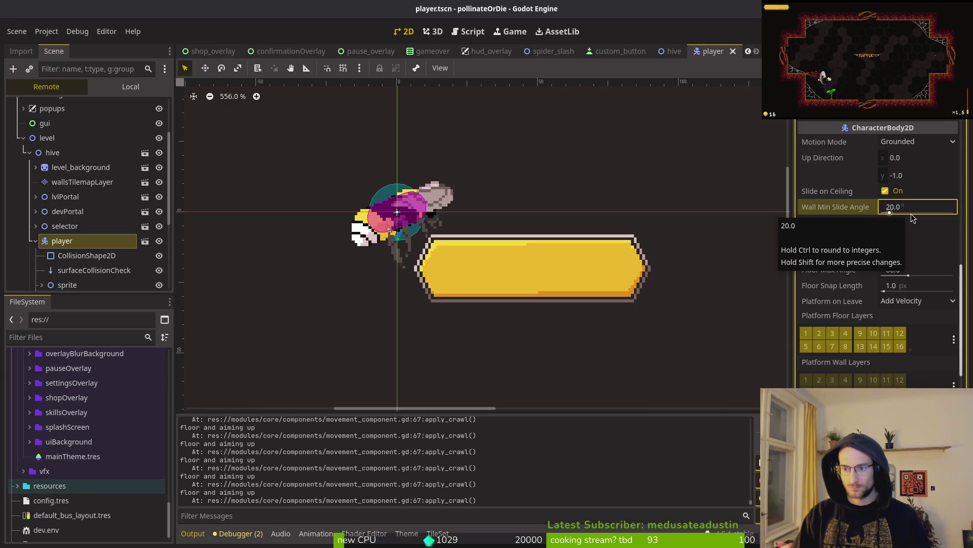
pyautogui.click(912, 203)
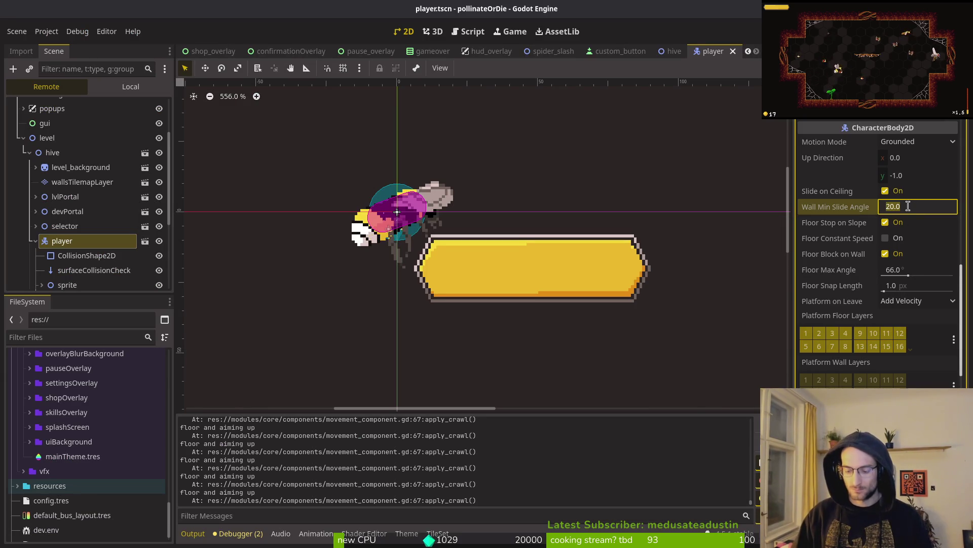
pyautogui.write('30')
pyautogui.press('Return')
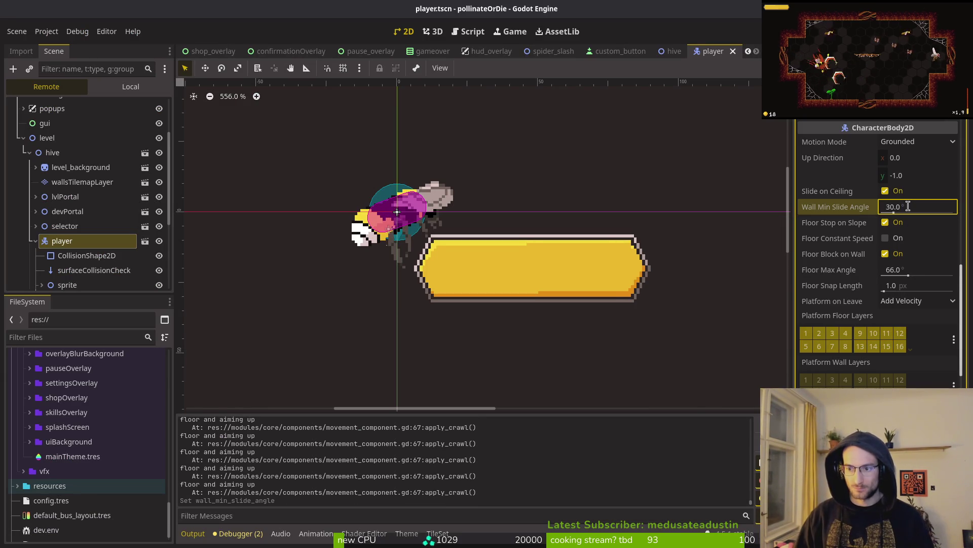
pyautogui.press('F5')
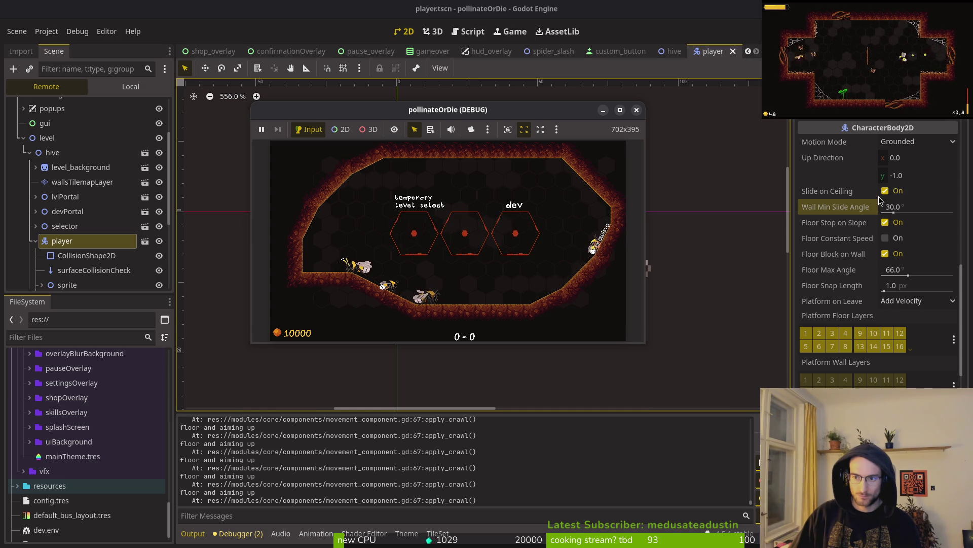
pyautogui.hotkey('alt', 'Tab')
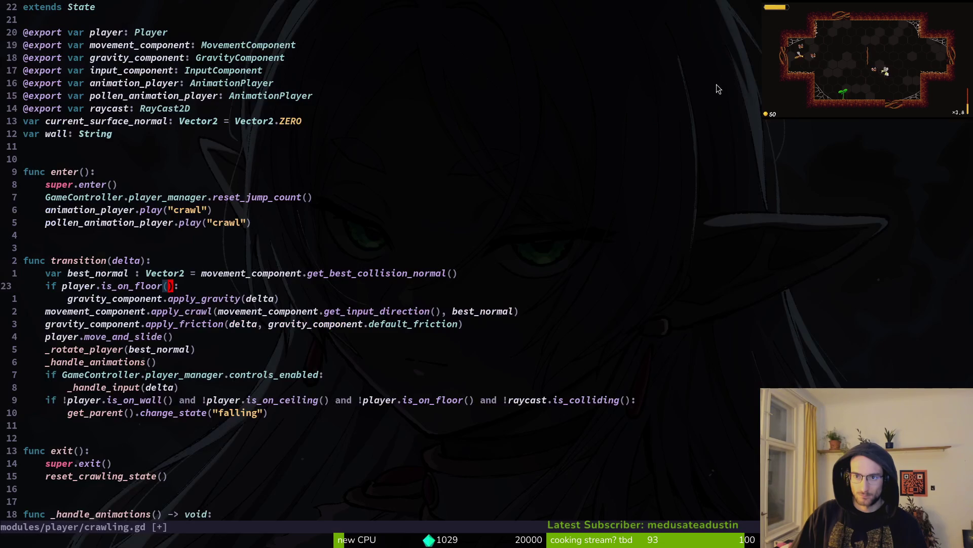
# - Go to apply_crawl in movement_component.gd, on the velocity line under the floor-and-aiming-up check
pyautogui.hotkey('alt', 'Tab')
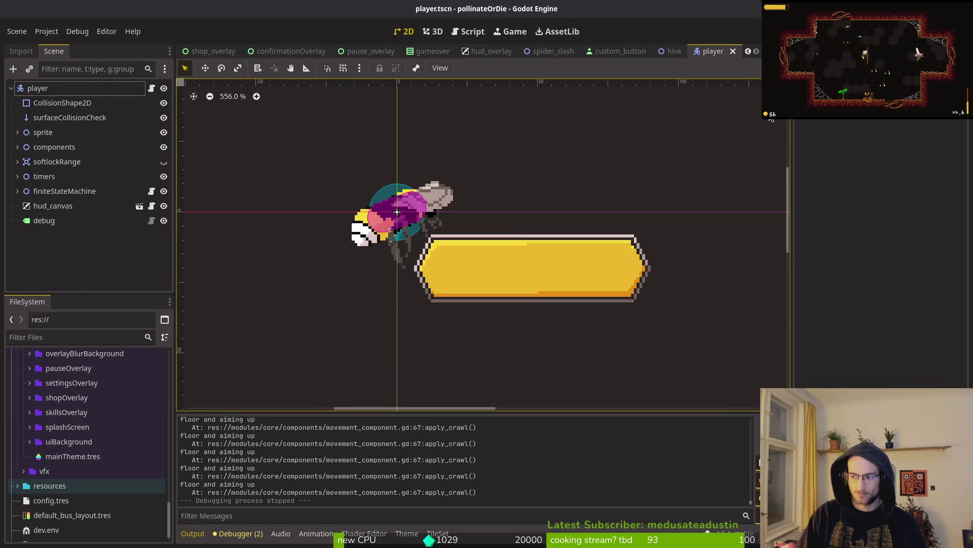
pyautogui.hotkey('alt', 'Tab')
pyautogui.hotkey('alt', 'Tab')
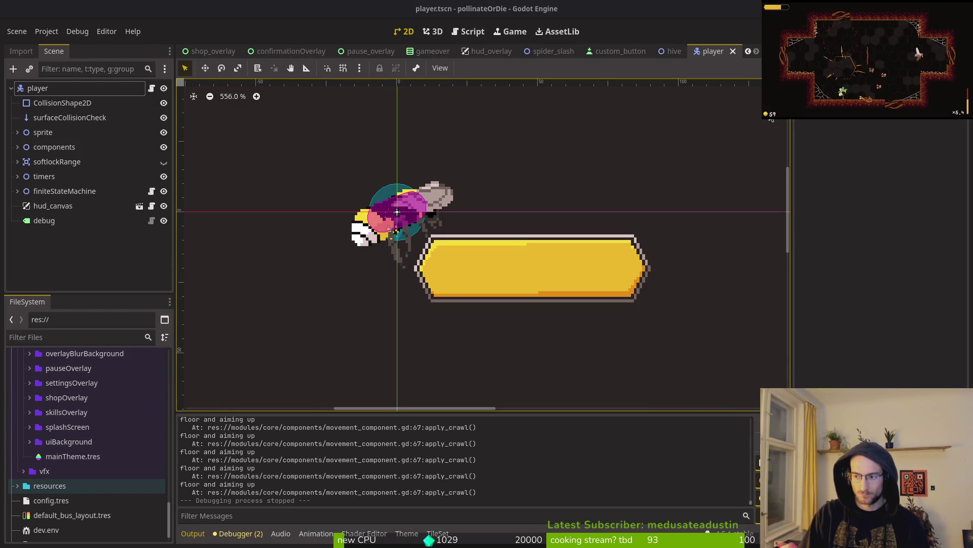
pyautogui.hotkey('alt', 'Tab')
pyautogui.press('j')
pyautogui.press('k')
pyautogui.press('j')
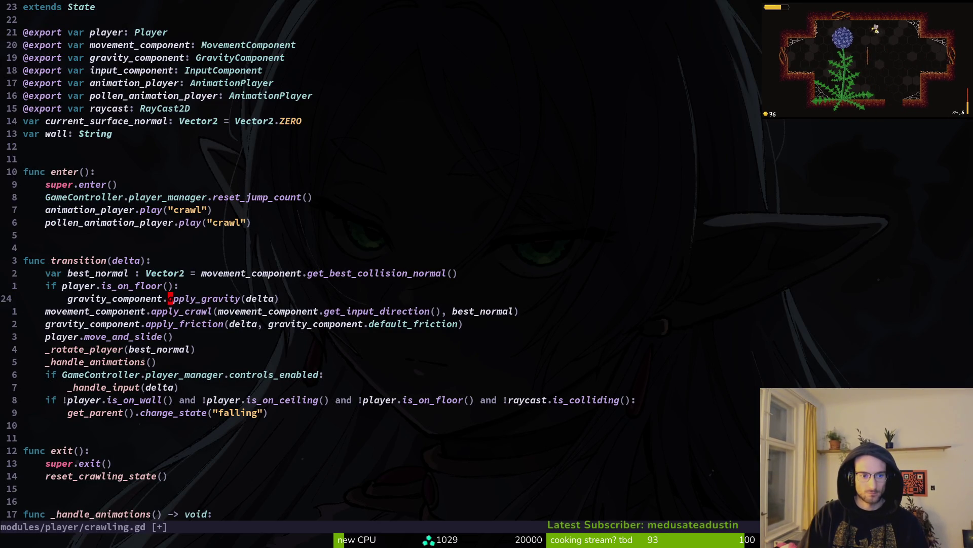
pyautogui.press('k')
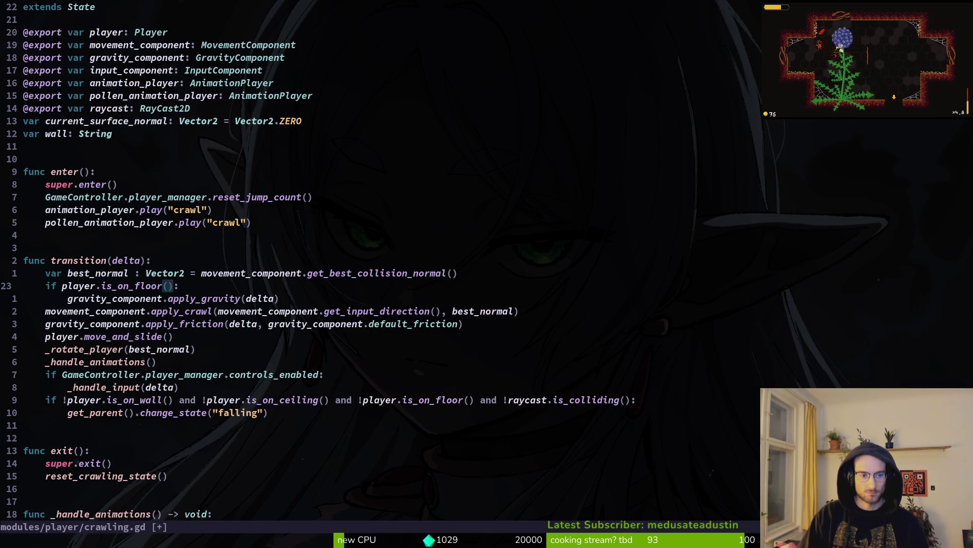
pyautogui.hotkey('ctrl', 'o')
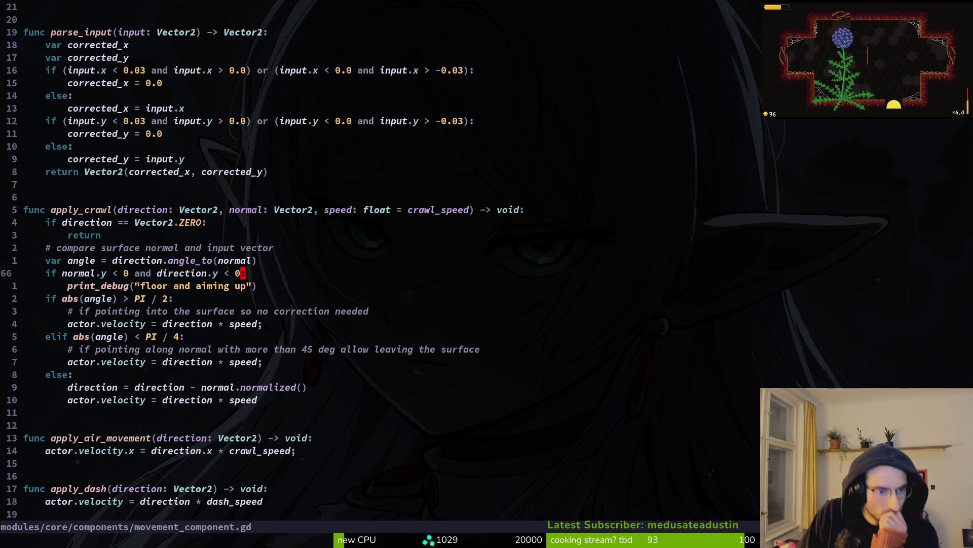
pyautogui.press('j')
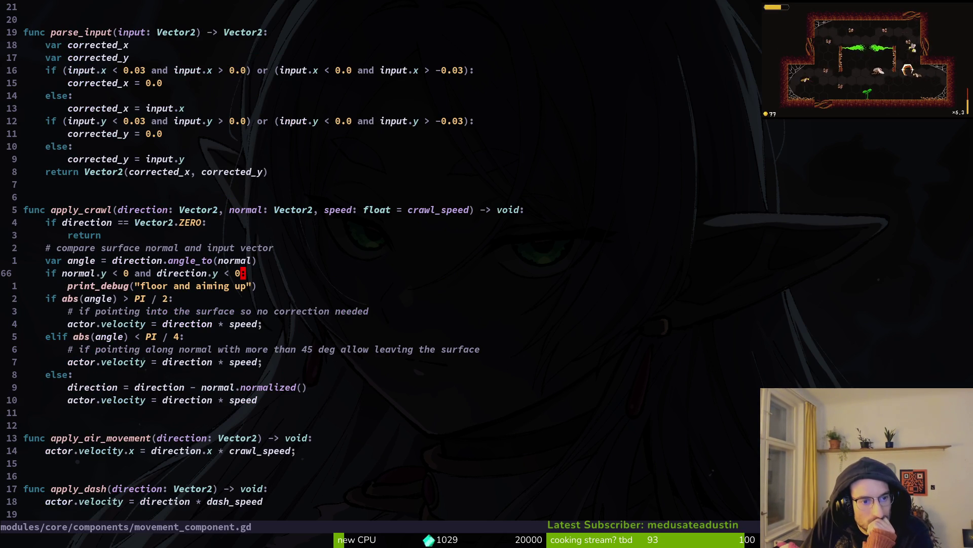
pyautogui.press('j')
pyautogui.press('j')
pyautogui.press('j')
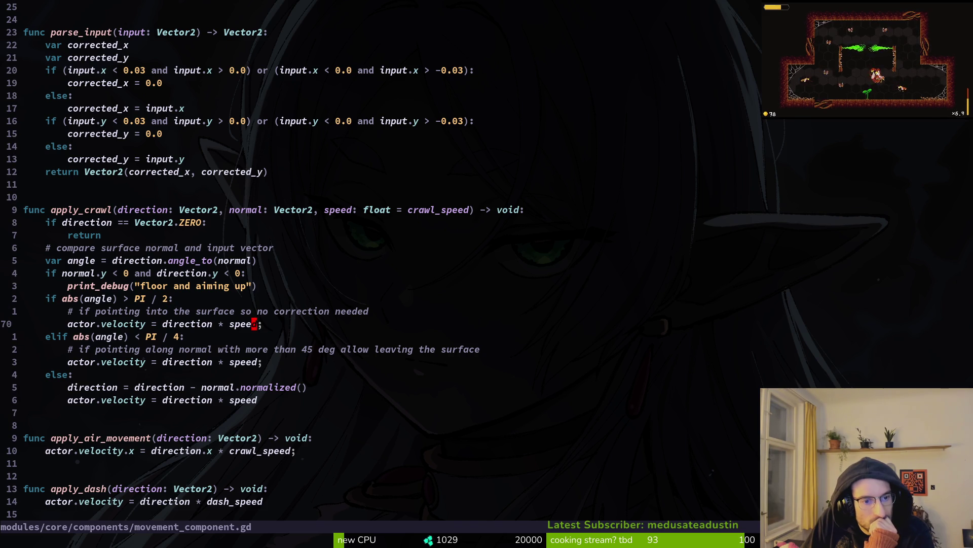
# - Move the velocity line up under print_debug with :m-3 and indent the angle checks under a new else
pyautogui.write(':m-3')
pyautogui.press('Return')
pyautogui.press('j')
pyautogui.hotkey('shift', 'o')
pyautogui.write('else')
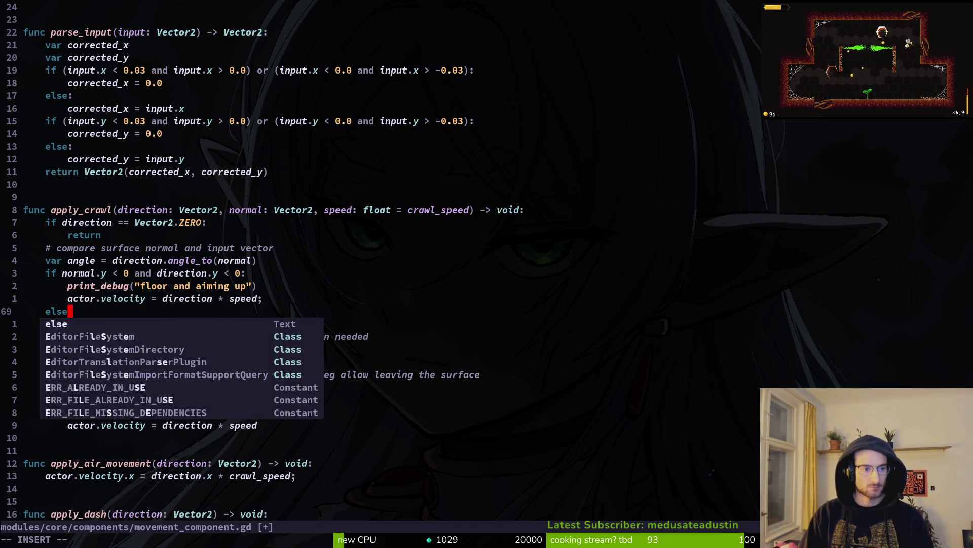
pyautogui.write(':')
pyautogui.press('Escape')
pyautogui.press('j')
pyautogui.hotkey('shift', 'v')
pyautogui.press('j')
pyautogui.press('j')
pyautogui.press('j')
pyautogui.press('j')
pyautogui.press('j')
pyautogui.press('j')
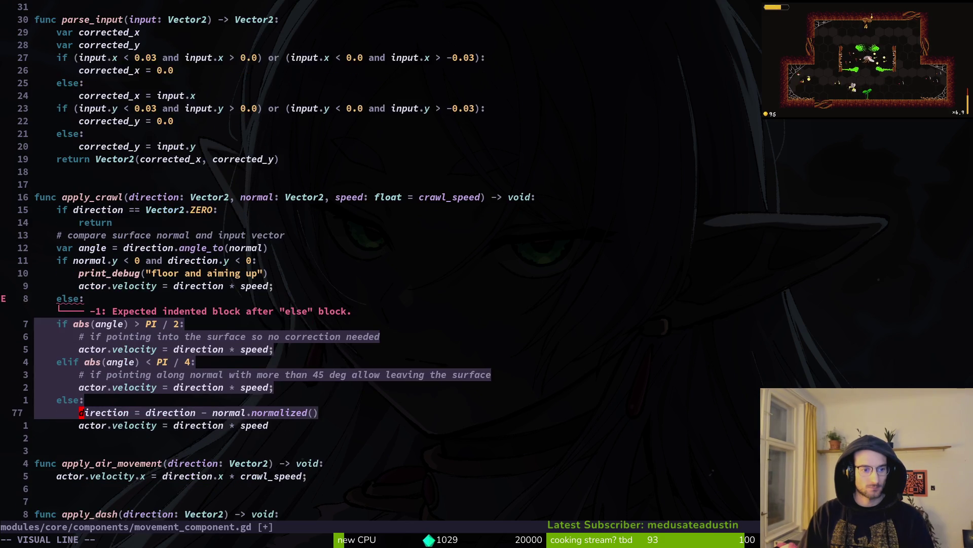
pyautogui.press('>')
# - Change the assignment to actor.velocity.x = direction.x, save the file, and run the game
pyautogui.press('k')
pyautogui.press('k')
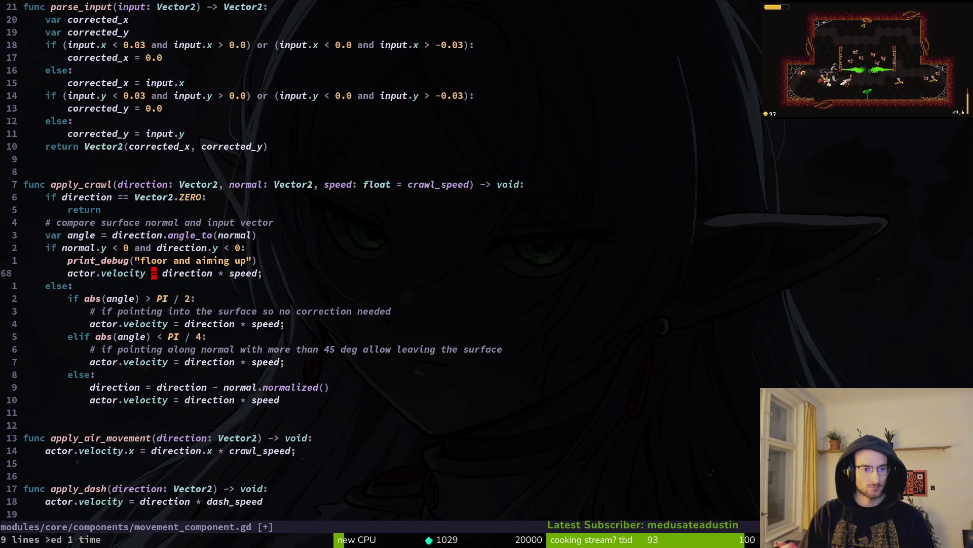
pyautogui.write('ion.x')
pyautogui.press('Escape')
pyautogui.write(':write')
pyautogui.press('Return')
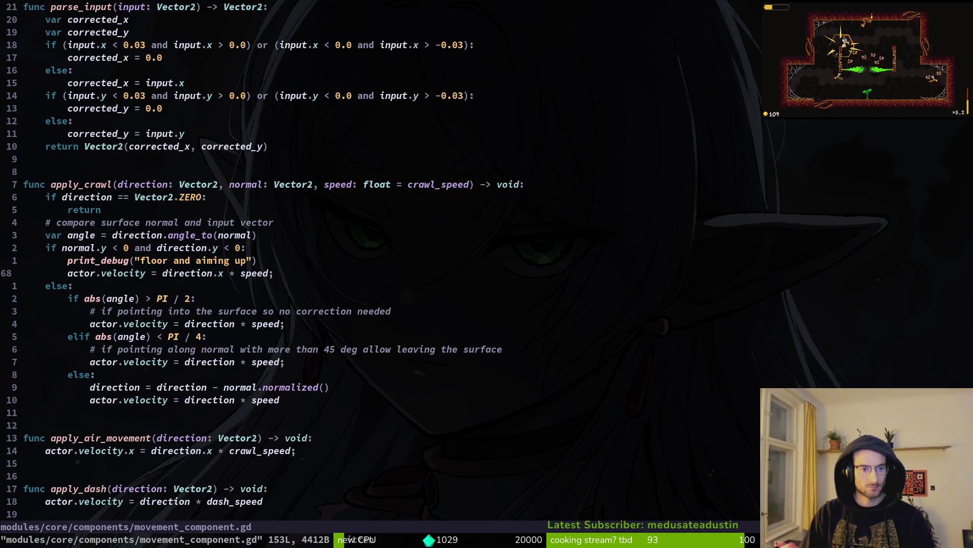
pyautogui.press('l')
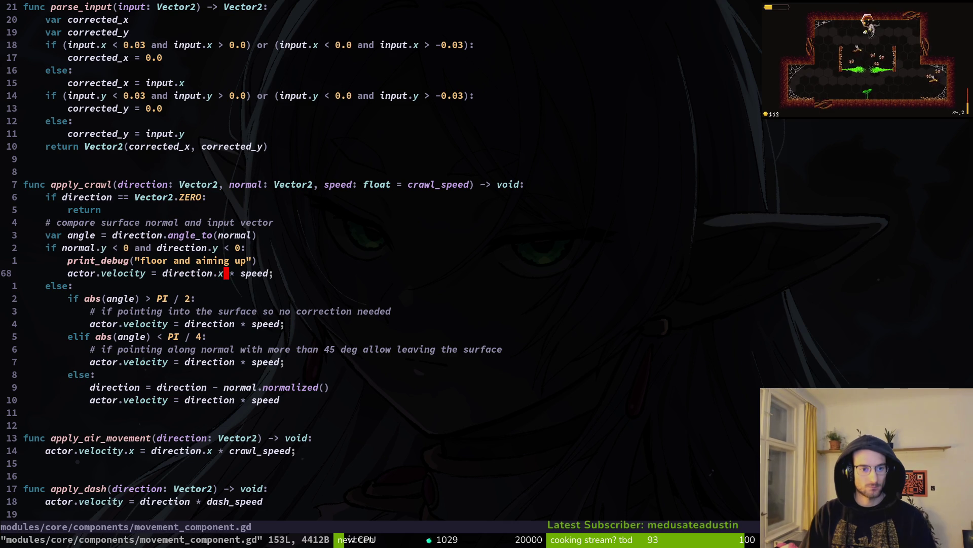
pyautogui.hotkey('shift', 'f')
pyautogui.write('ya.x')
pyautogui.press('Escape')
pyautogui.write(':write')
pyautogui.press('Return')
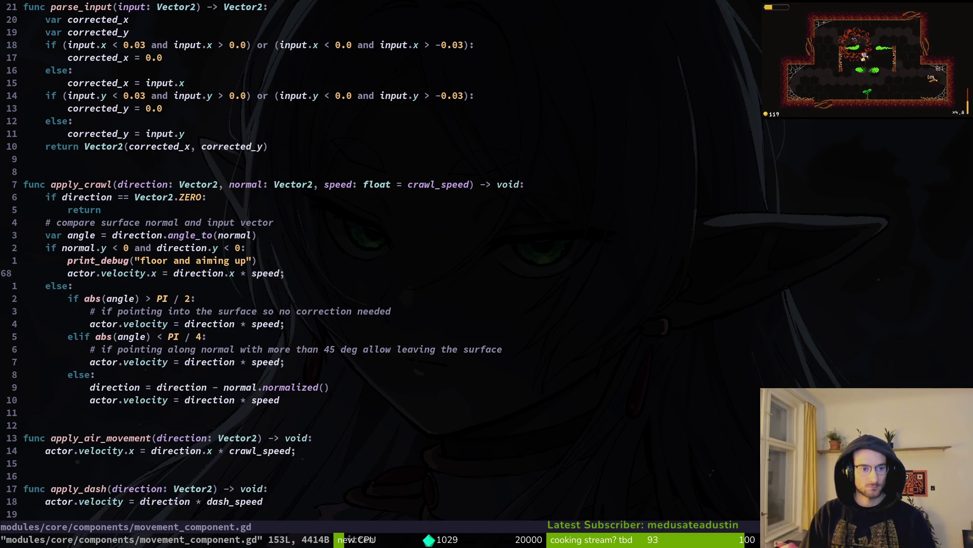
pyautogui.hotkey('alt', 'Tab')
pyautogui.press('F5')
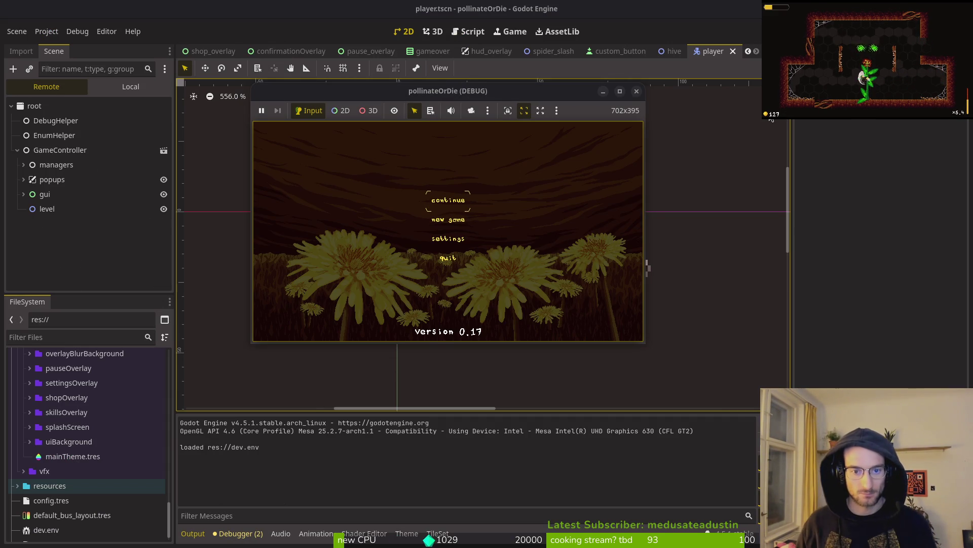
# - Enter the level full-screen and crawl the bee up the right slope
pyautogui.press('Return')
pyautogui.press('super+Up')
pyautogui.press('Right')
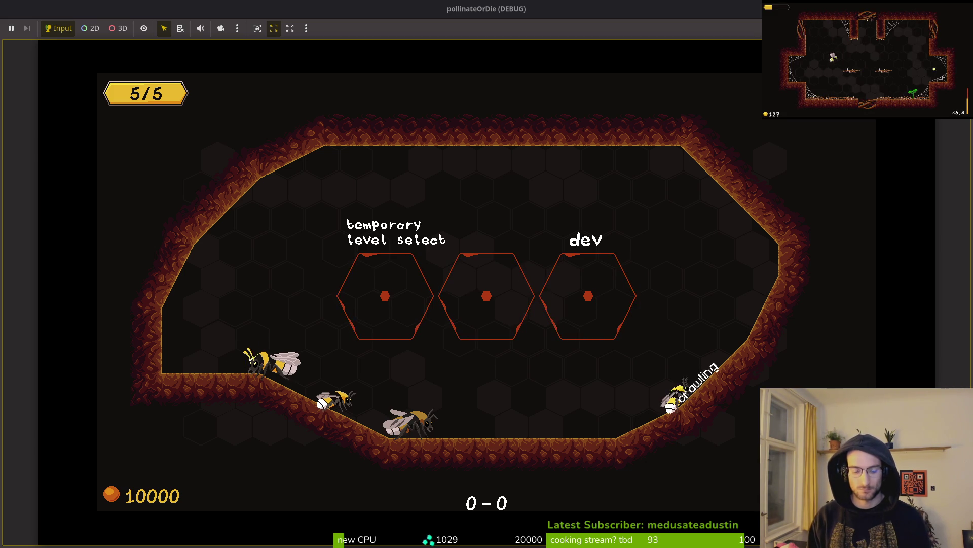
pyautogui.hotkey('alt', 'Tab')
pyautogui.hotkey('alt', 'Tab')
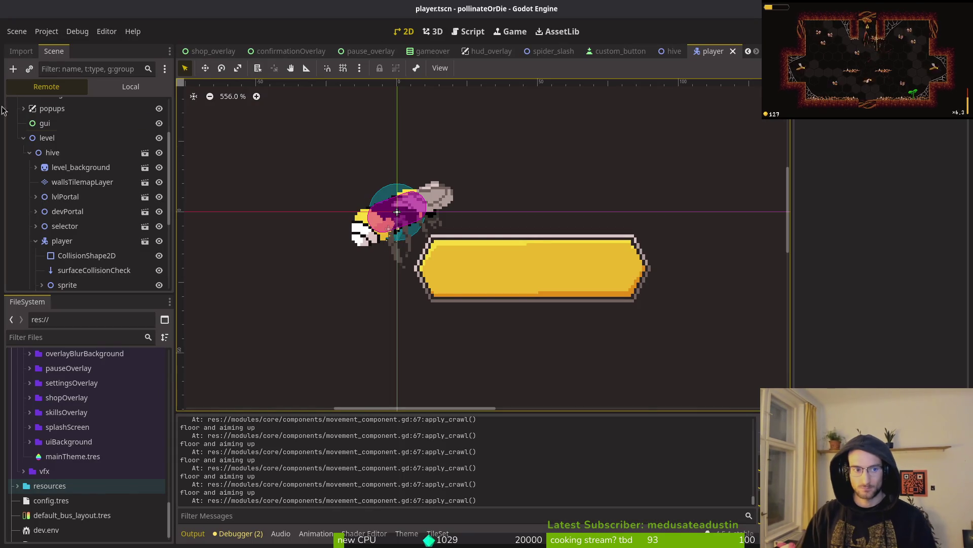
# - Return to the player scene, show its Local node tree, and select the player root
pyautogui.scroll(3, 86, 239)
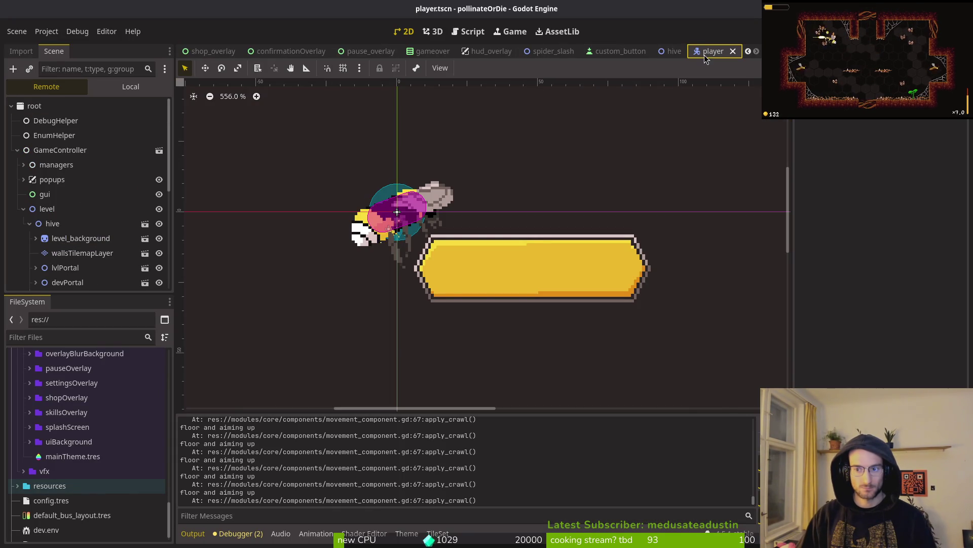
pyautogui.click(672, 51)
pyautogui.click(690, 51)
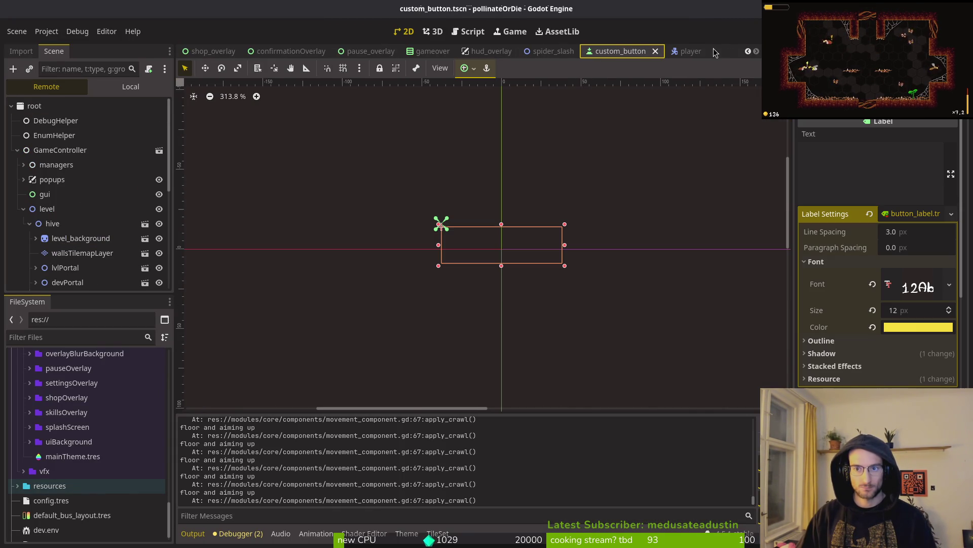
pyautogui.click(682, 52)
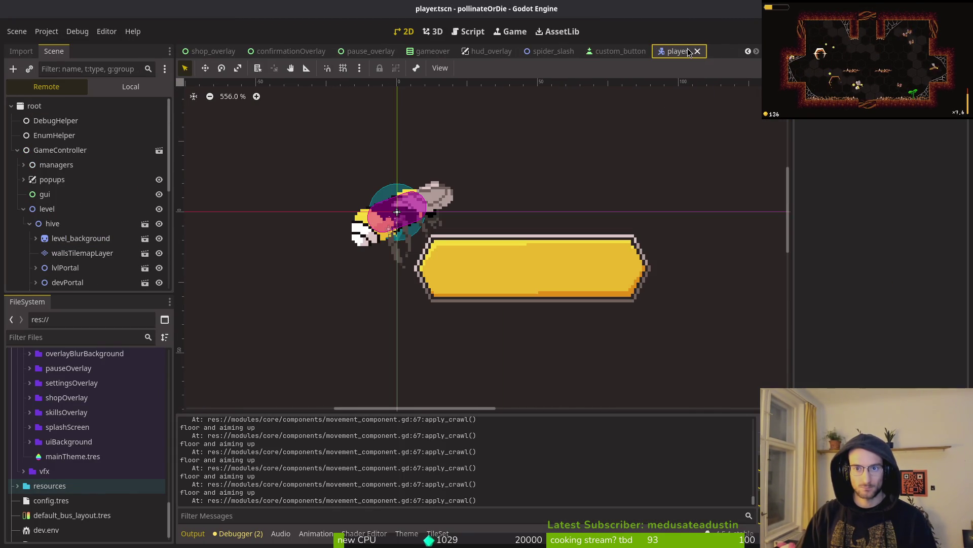
pyautogui.click(104, 92)
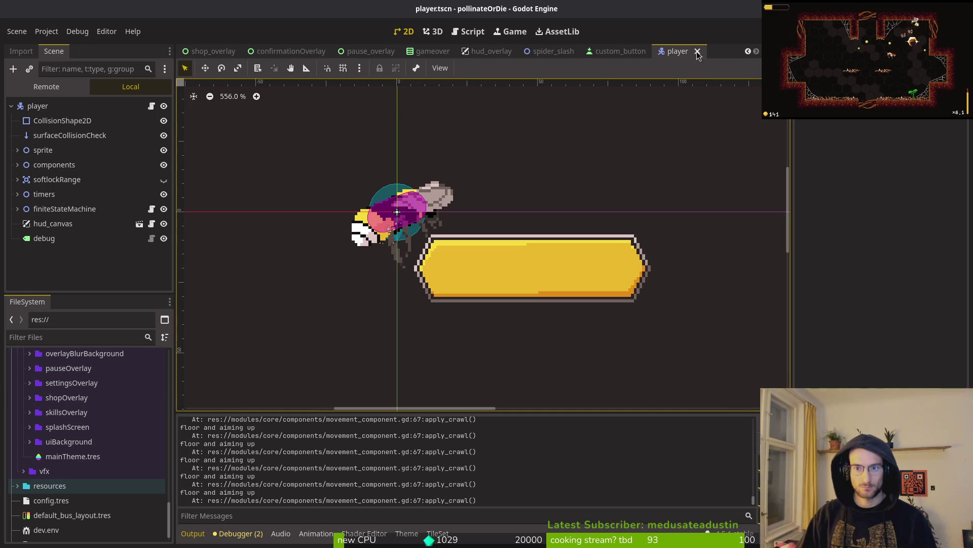
pyautogui.click(38, 105)
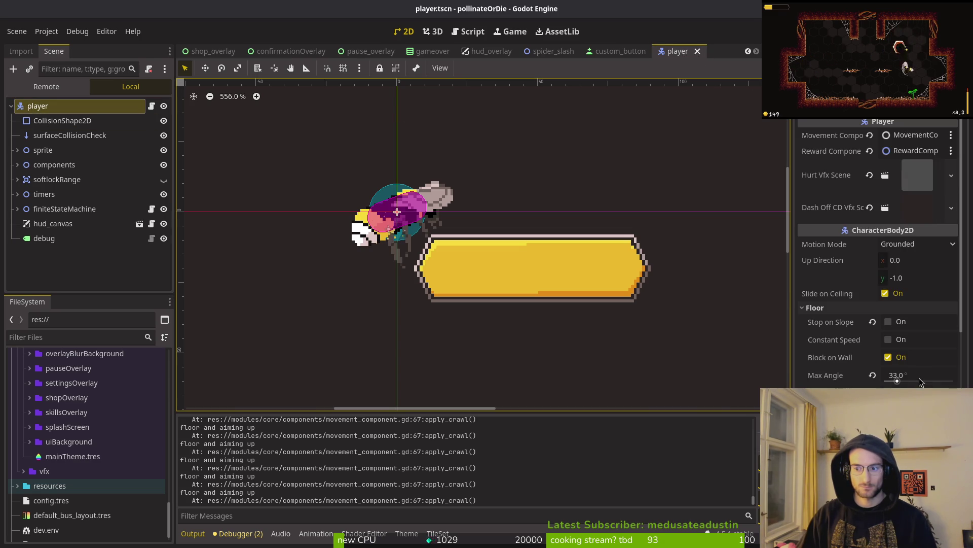
# - Set the player's floor Max Angle to 66, enable Stop on Slope, and save the scene
pyautogui.click(922, 375)
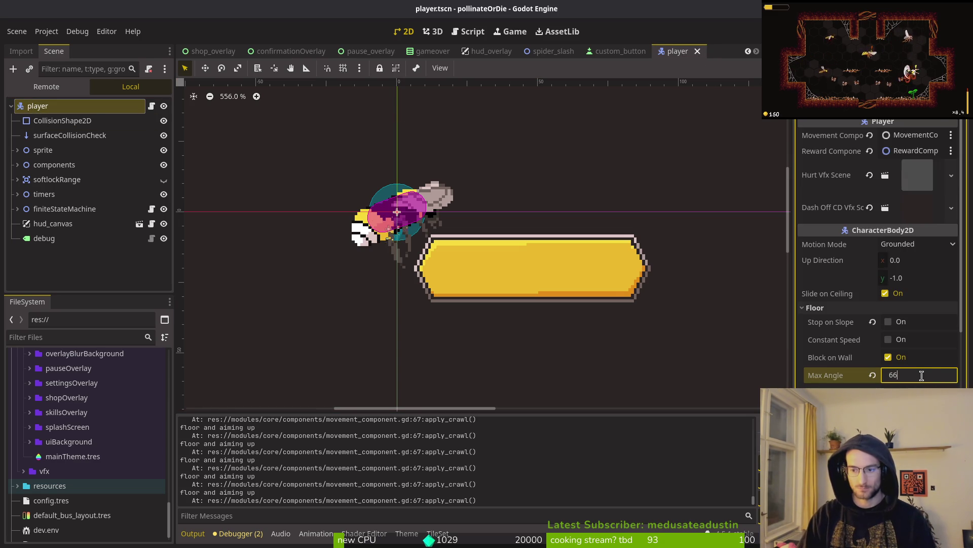
pyautogui.press('Return')
pyautogui.click(889, 321)
pyautogui.hotkey('ctrl', 's')
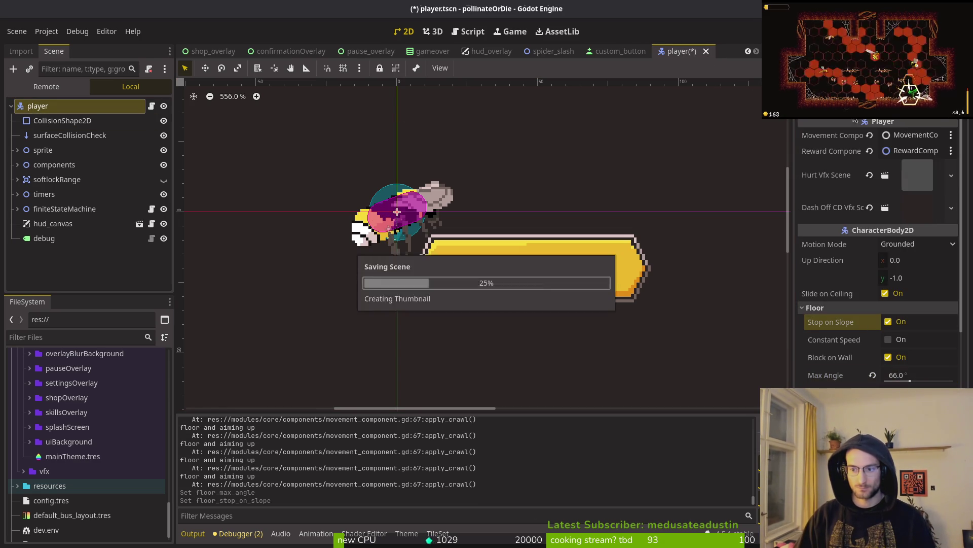
# - Playtest the hive level, crawling the bee up and down the right slope and flying off the wall
pyautogui.press('F5')
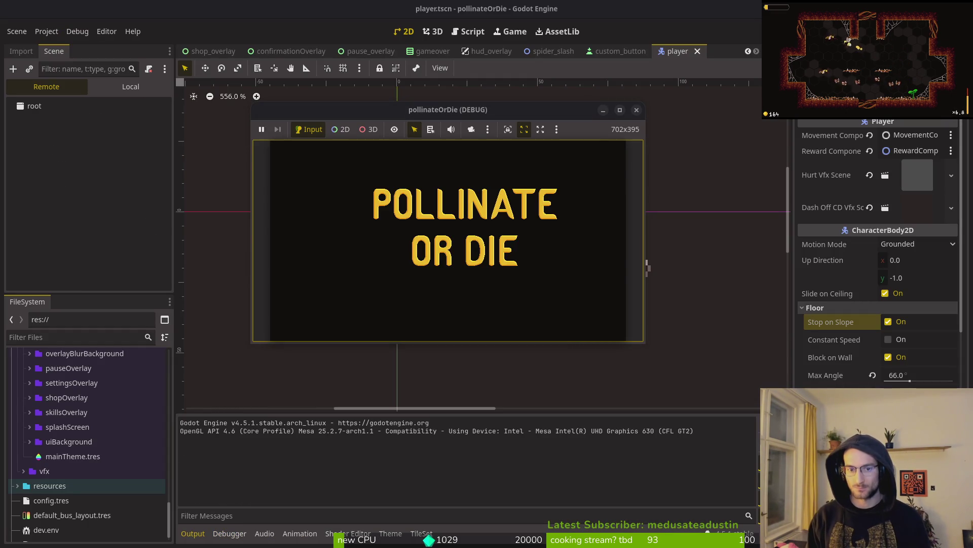
pyautogui.press('Return')
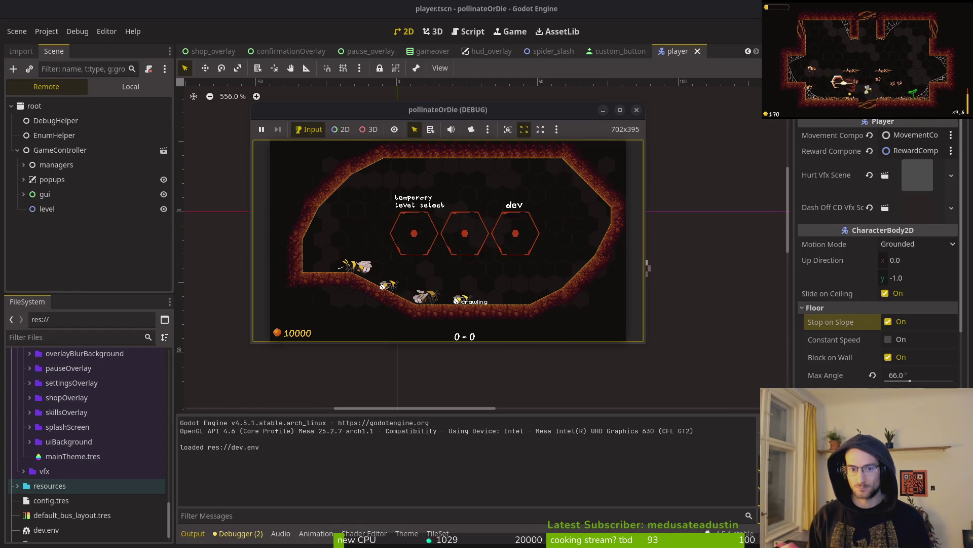
pyautogui.press('d')
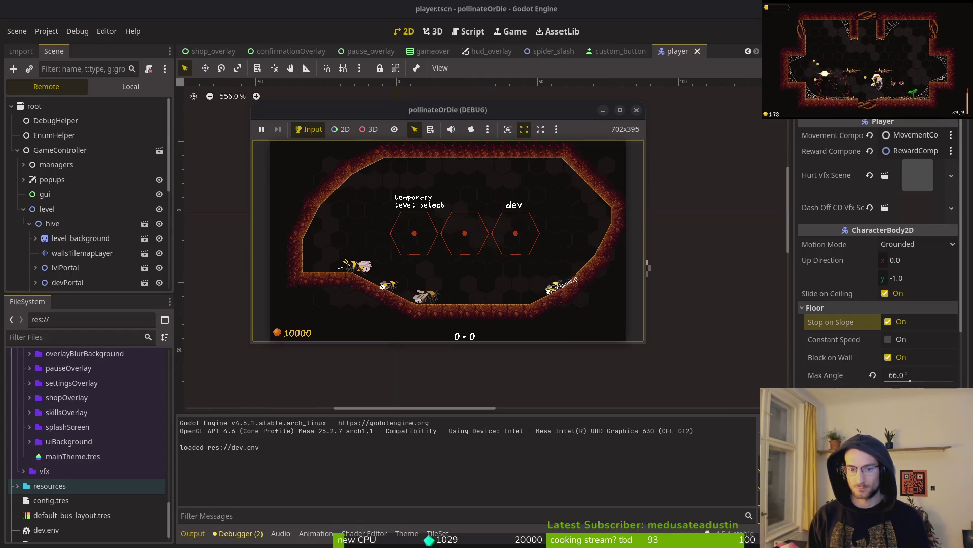
pyautogui.press('space')
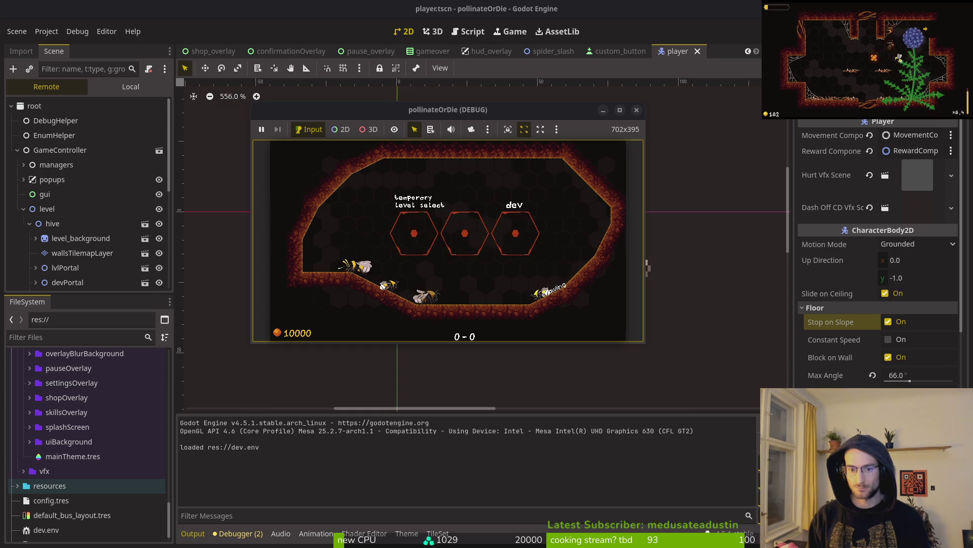
pyautogui.press('w')
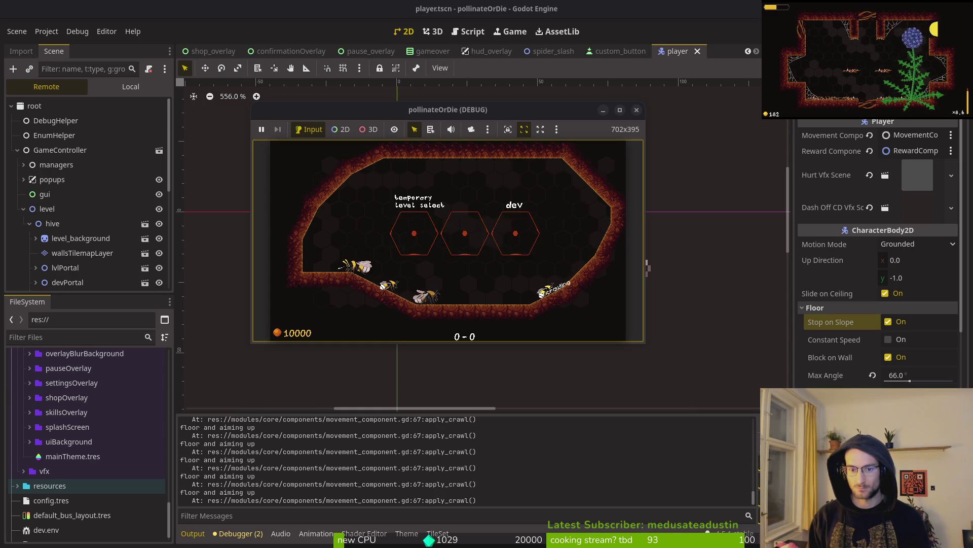
pyautogui.press('d')
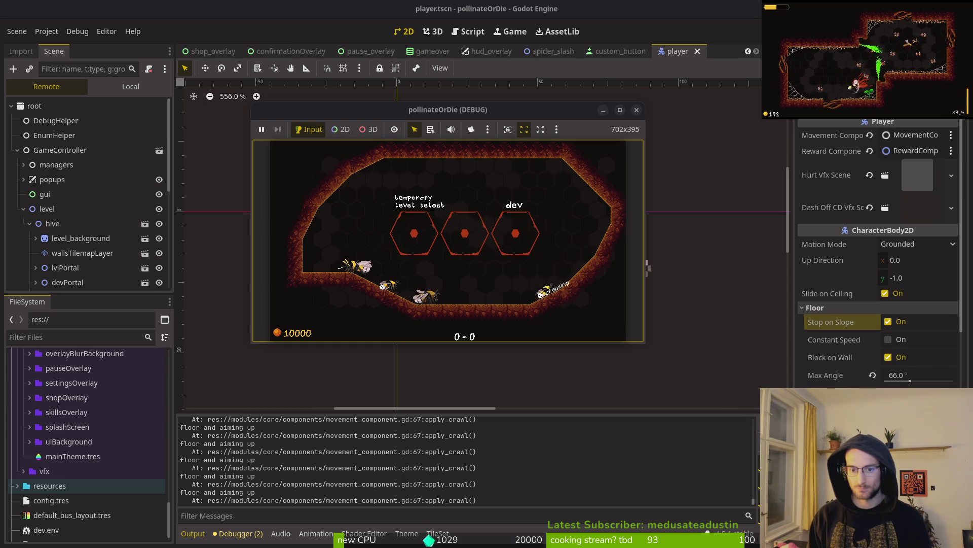
pyautogui.press('a')
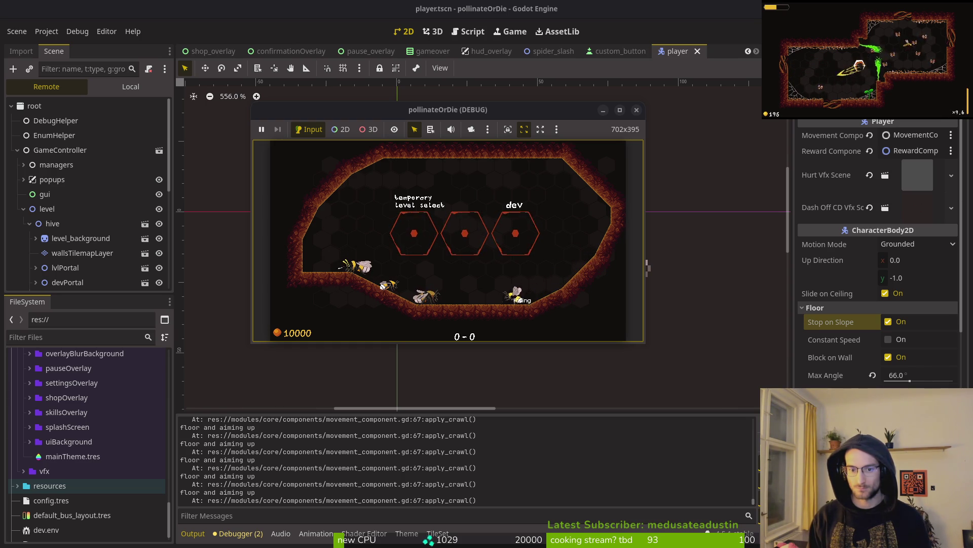
pyautogui.press('d')
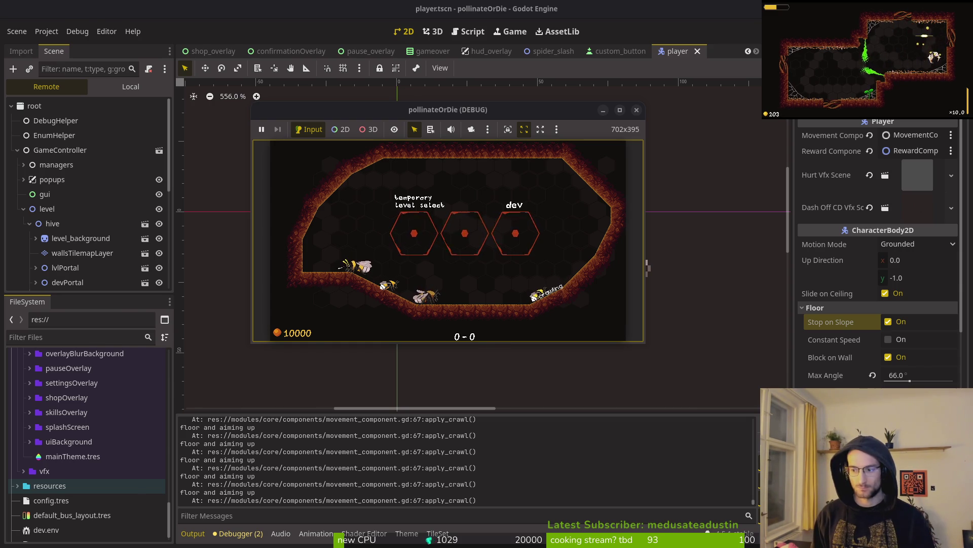
pyautogui.hotkey('alt', 'Tab')
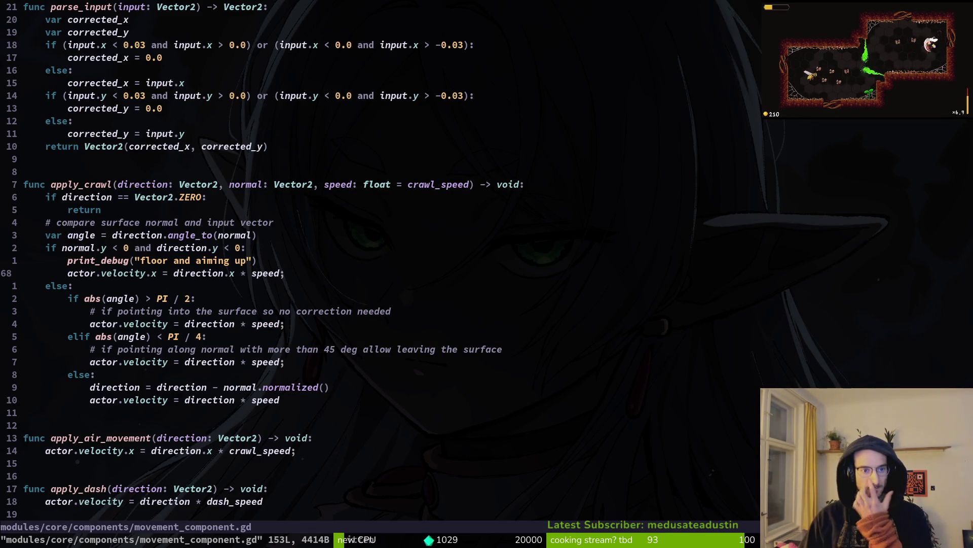
# - Yank the velocity.x line in apply_crawl and relaunch the game with F5
pyautogui.press('k')
pyautogui.press('k')
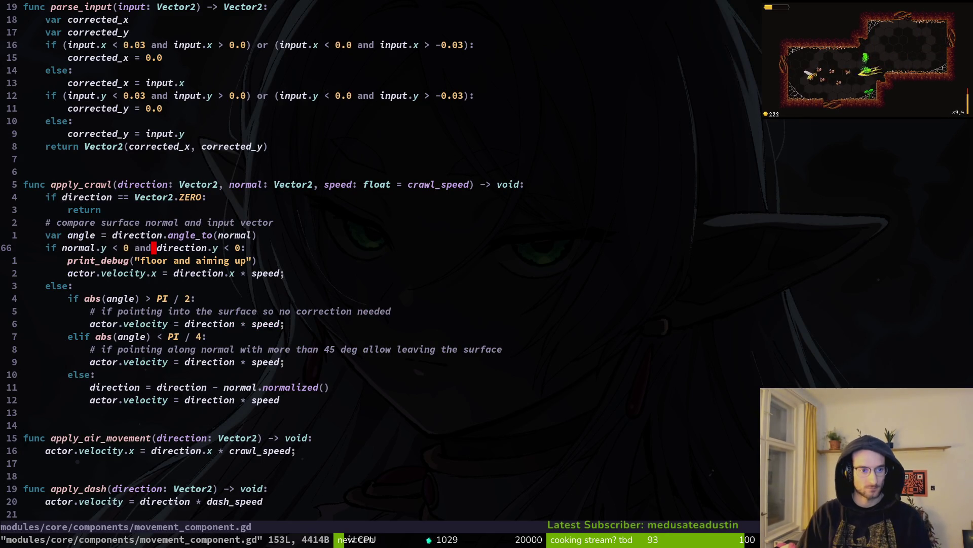
pyautogui.press('j')
pyautogui.press('j')
pyautogui.press('y')
pyautogui.press('y')
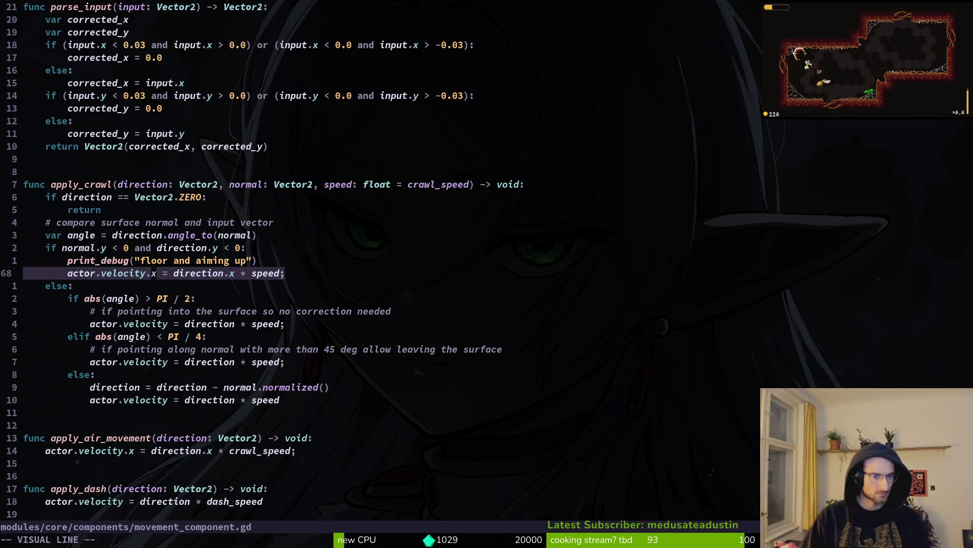
pyautogui.press('F5')
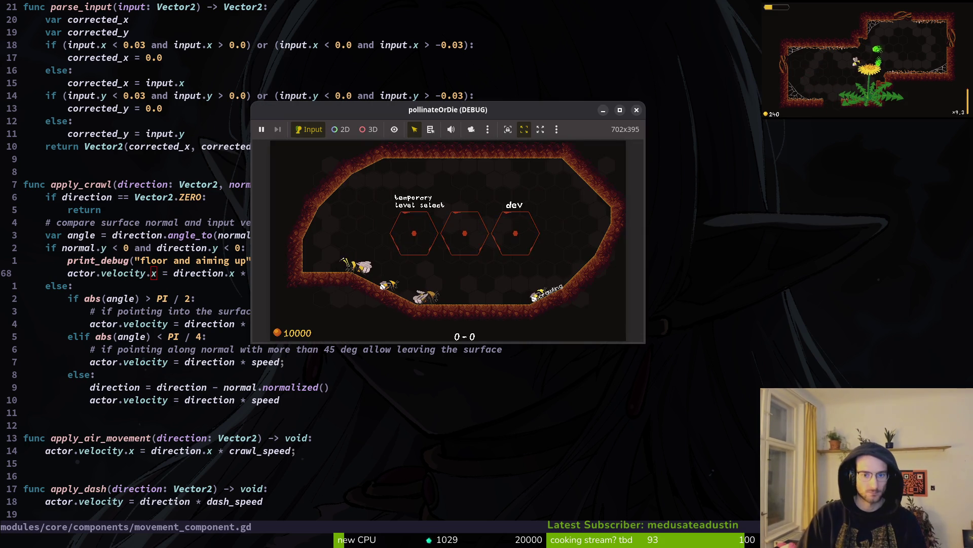
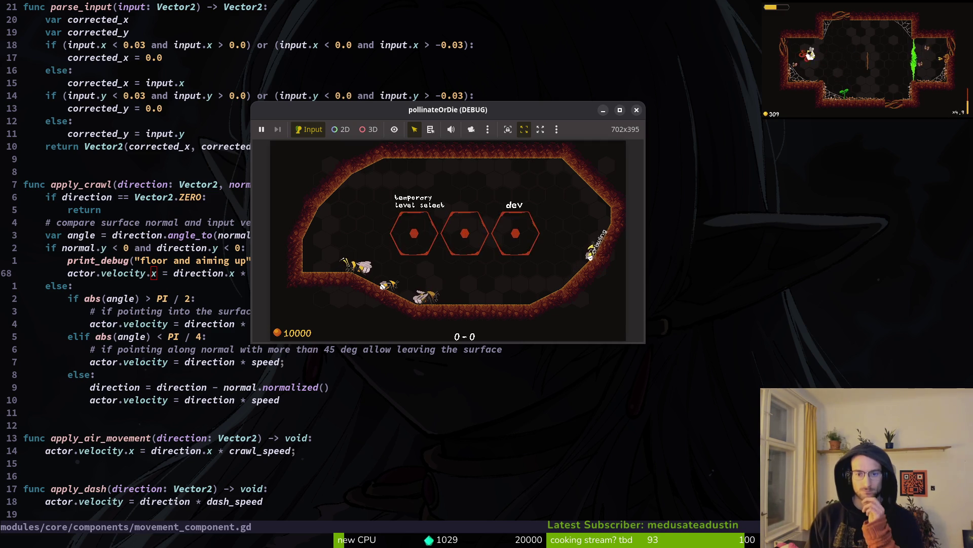
# - Check the Godot editor, then return to Neovim and move onto the 0 in line 66's floor condition
pyautogui.hotkey('alt', 'Tab')
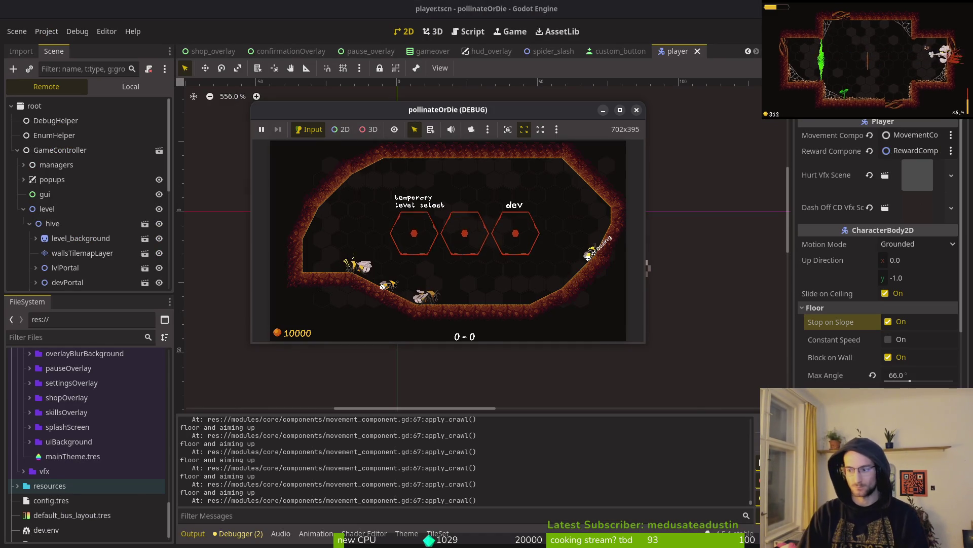
pyautogui.hotkey('alt', 'Tab')
pyautogui.press('k')
pyautogui.press('b')
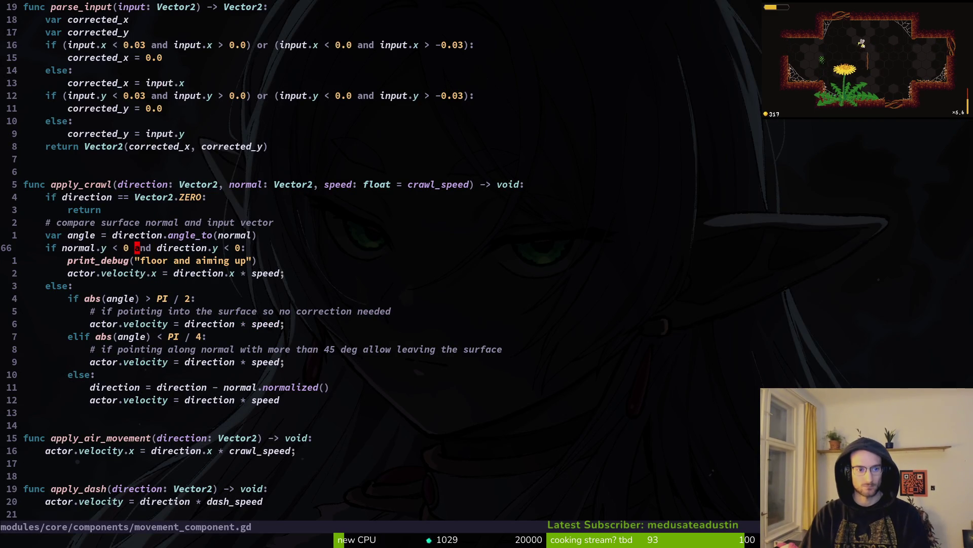
pyautogui.press('l')
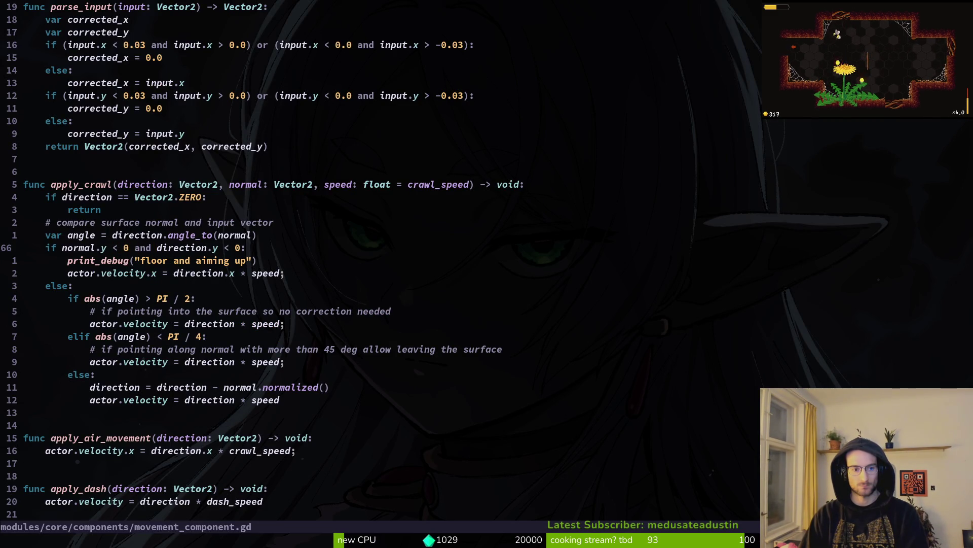
# - Extend the floor-and-aiming-up check to 'if normal.y < 0 and normal.y > 0.5' and save
pyautogui.write('if')
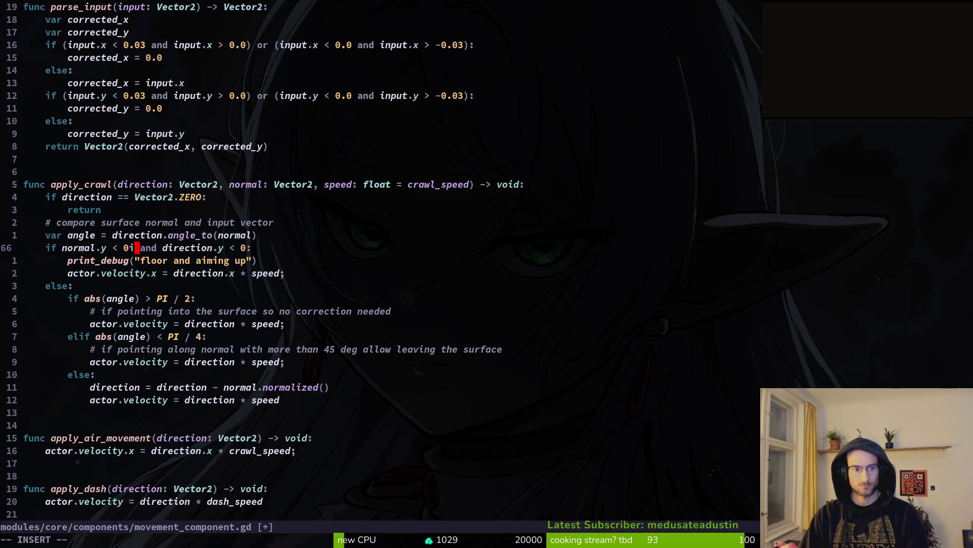
pyautogui.write(' norm')
pyautogui.write('al.y < 0 and normal.')
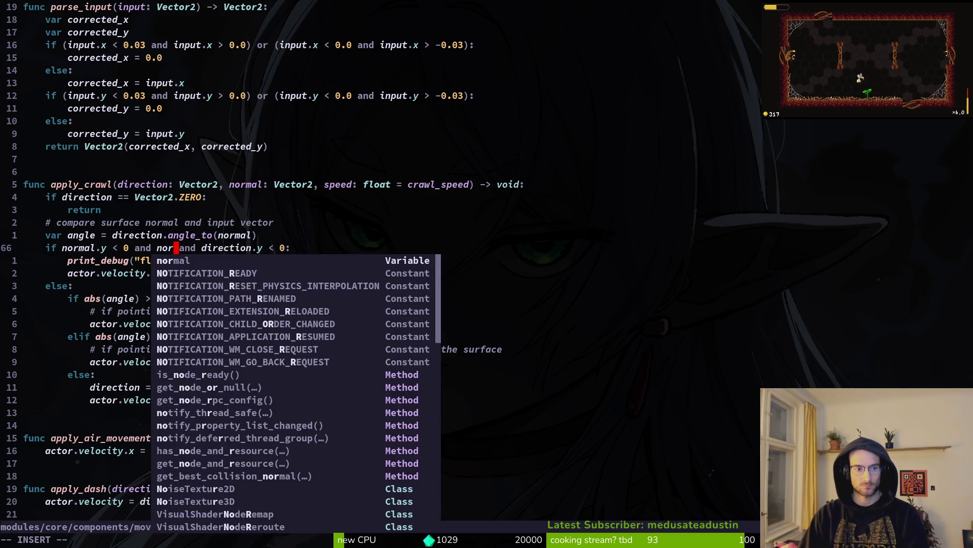
pyautogui.write('y')
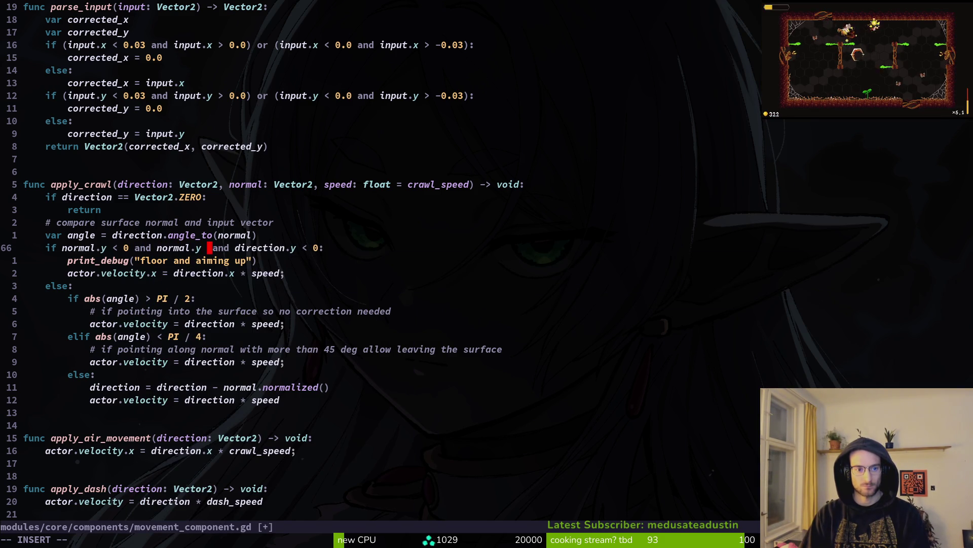
pyautogui.write(' > 0.5')
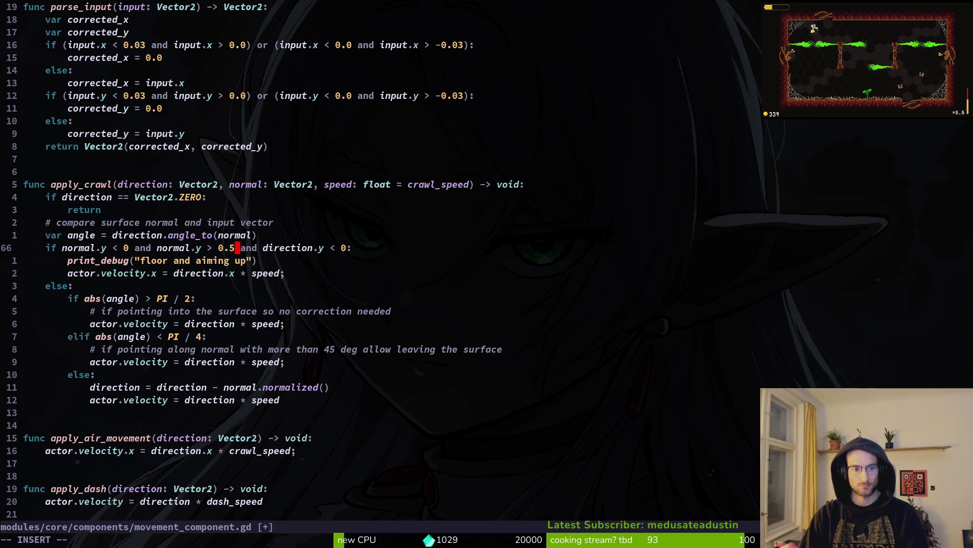
pyautogui.press('Escape')
pyautogui.write(':w')
pyautogui.press('Return')
# - Re-enter the normal.y threshold digit, save again, and launch the game with F5
pyautogui.write('s')
pyautogui.write('5')
pyautogui.press('Escape')
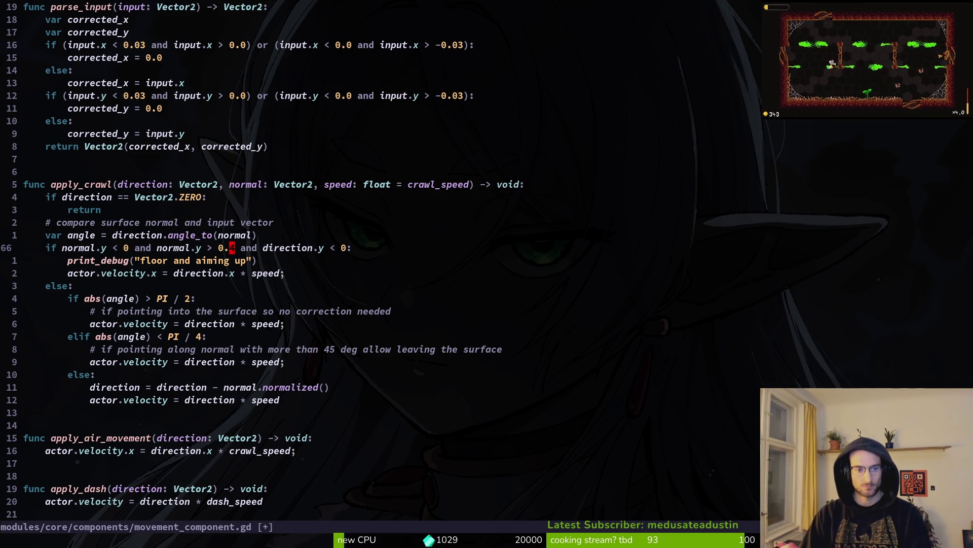
pyautogui.write(':w')
pyautogui.press('Return')
pyautogui.press('F5')
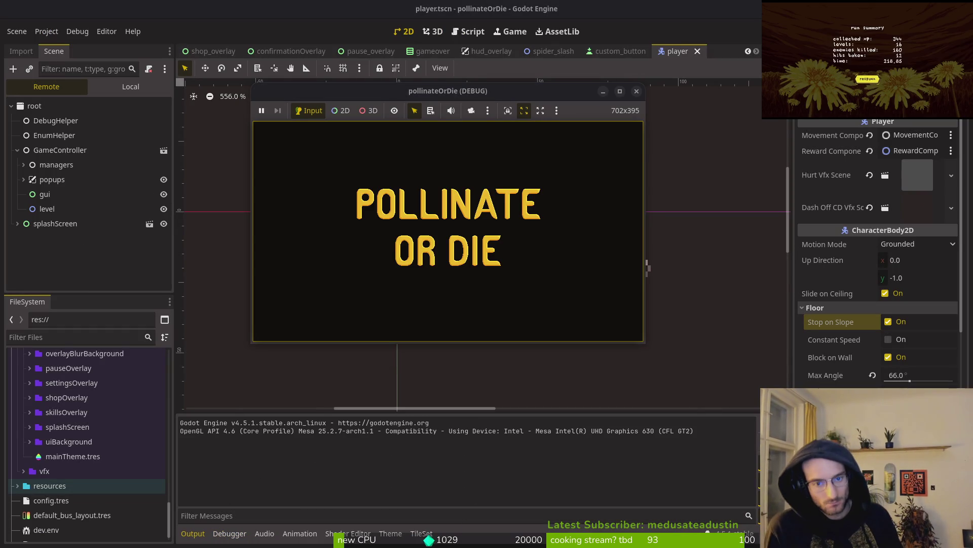
# - Continue into the hive level, crawl the bee with D, then stop the game and return to Neovim
pyautogui.press('Return')
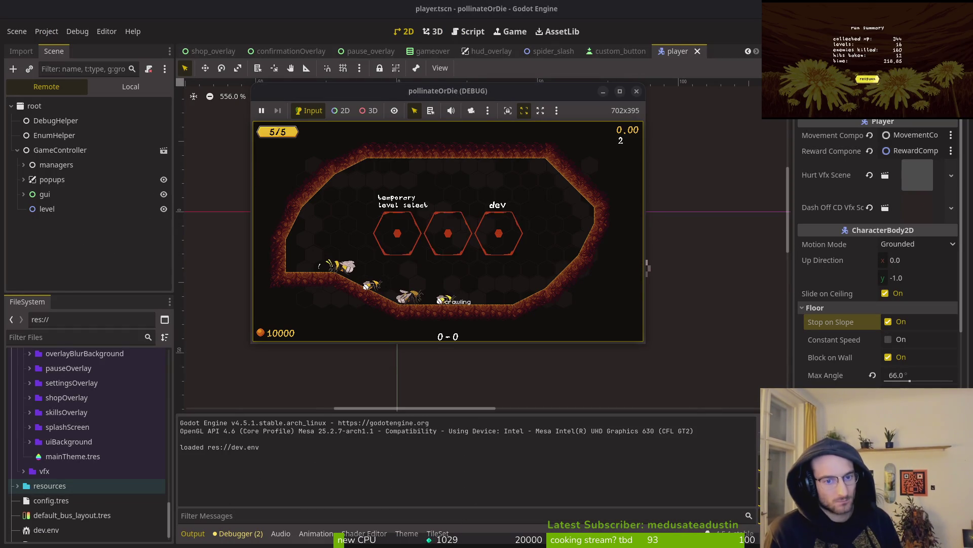
pyautogui.press('d')
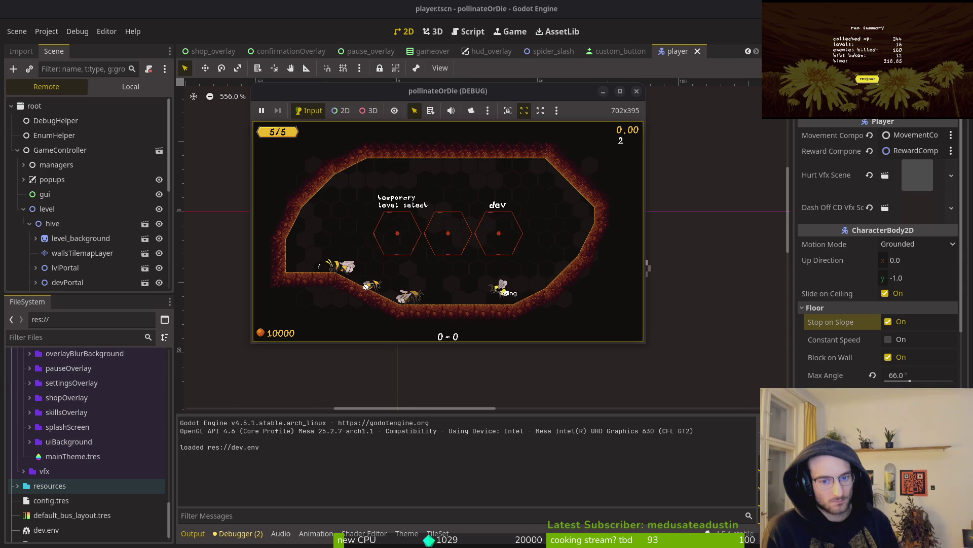
pyautogui.press('F8')
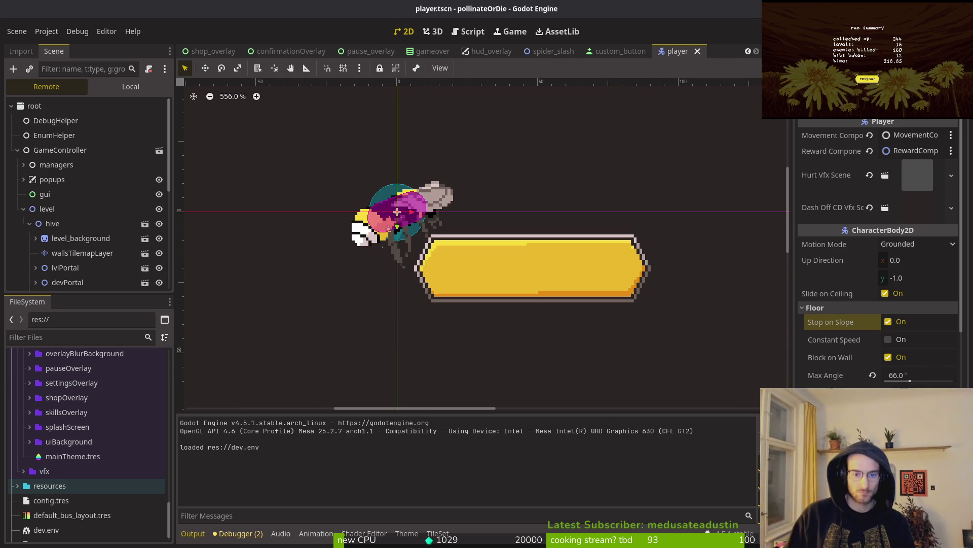
pyautogui.hotkey('alt', 'Tab')
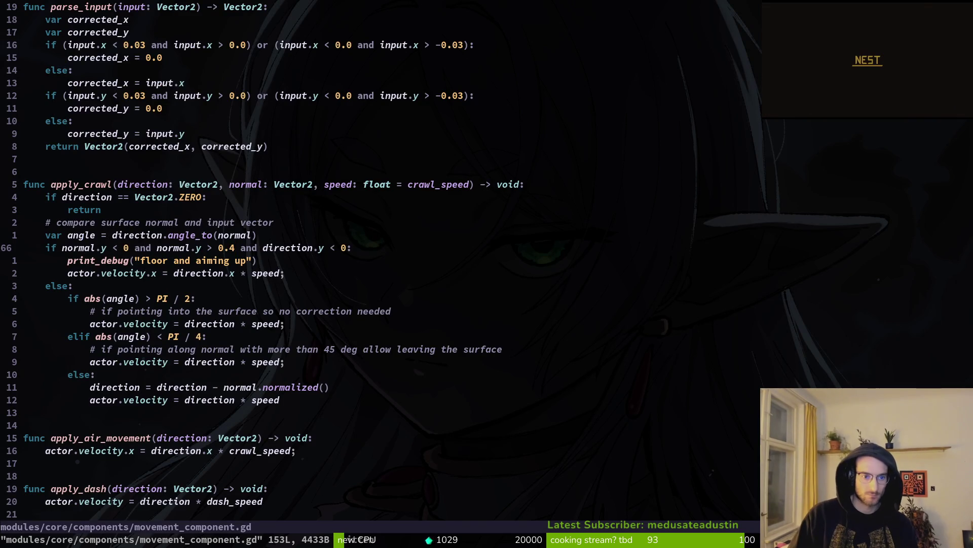
# - Flip the second check's '>' to '<' so it reads normal.y < 0.4, and save
pyautogui.press('h')
pyautogui.press('h')
pyautogui.press('h')
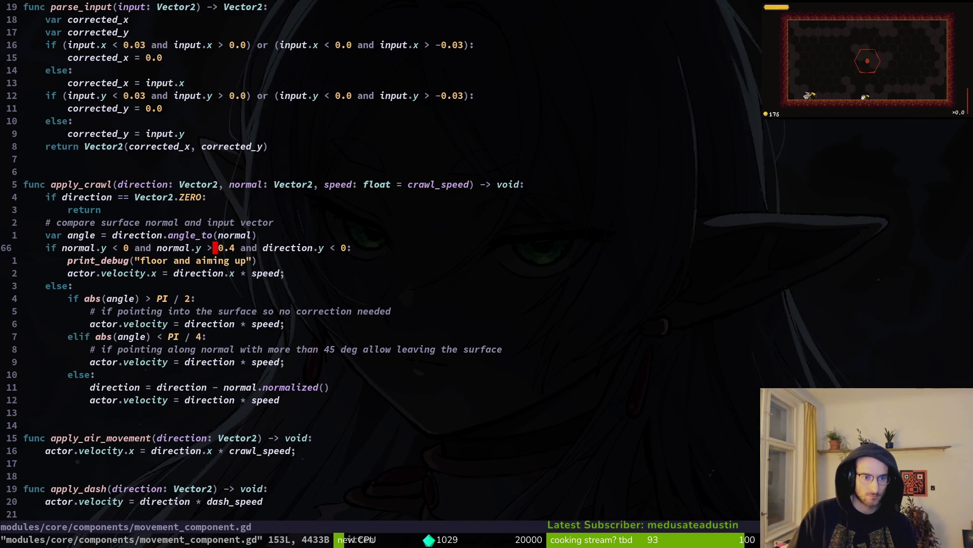
pyautogui.press('s')
pyautogui.press('BackSpace')
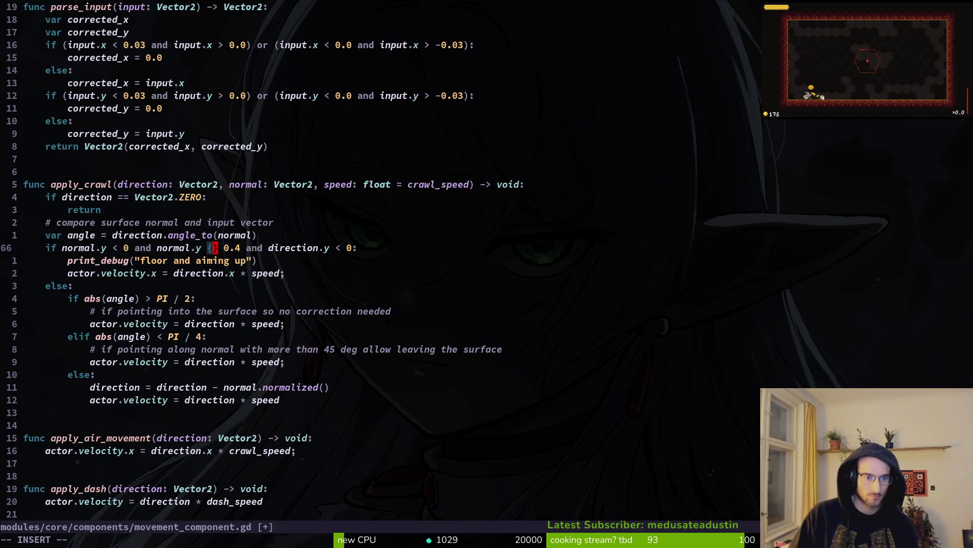
pyautogui.write('<')
pyautogui.press('Escape')
pyautogui.write(':w')
pyautogui.press('Return')
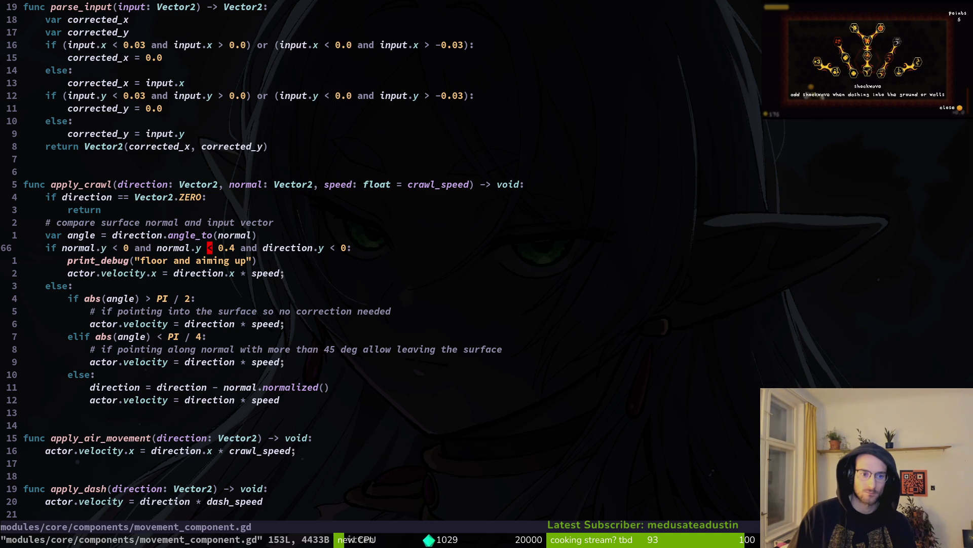
# - Abandon a further rework of the comparison and undo it
pyautogui.press('s')
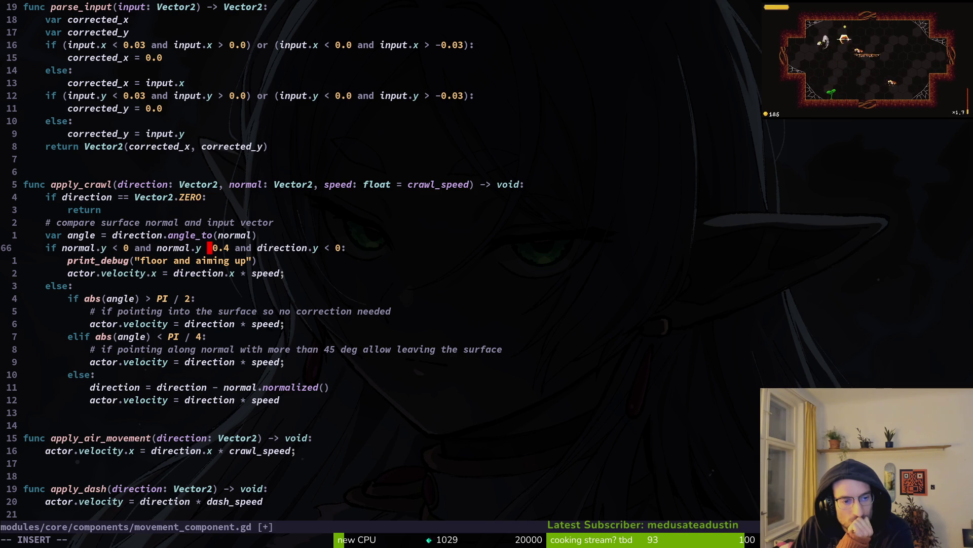
pyautogui.press('Escape')
pyautogui.press('u')
pyautogui.press('u')
pyautogui.press('u')
pyautogui.press('u')
pyautogui.press('u')
# - Undo the floor-and-aiming-up if/print_debug branch down to the bare if normal line and beyond
pyautogui.press('k')
pyautogui.press('k')
pyautogui.press('j')
pyautogui.press('j')
pyautogui.press('j')
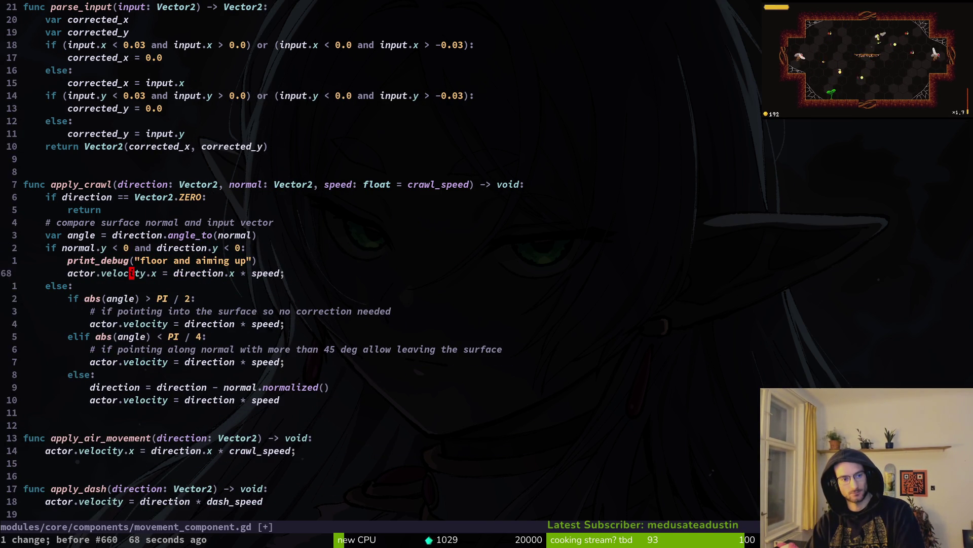
pyautogui.press('k')
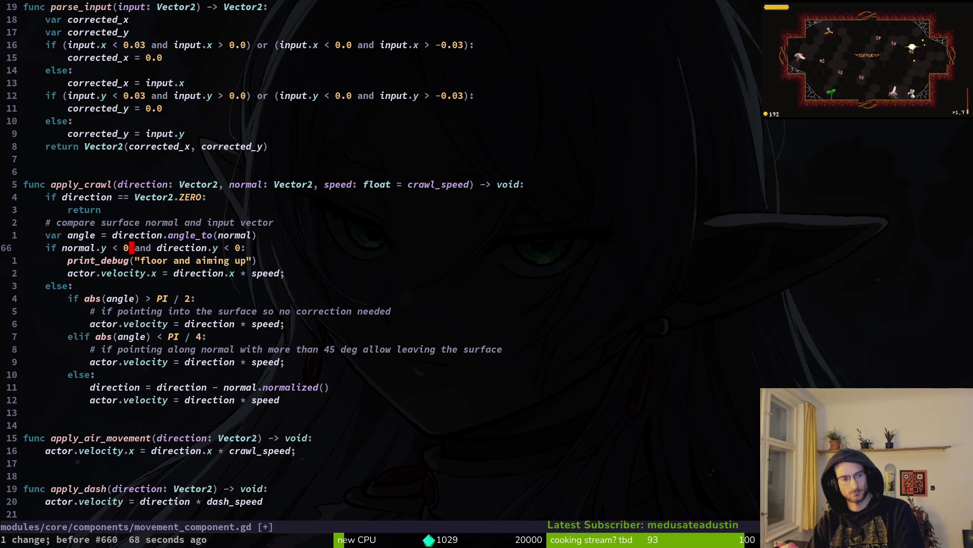
pyautogui.press('h')
pyautogui.press('h')
pyautogui.press('h')
pyautogui.hotkey('shift', 'v')
pyautogui.press('Escape')
pyautogui.press('j')
pyautogui.press('j')
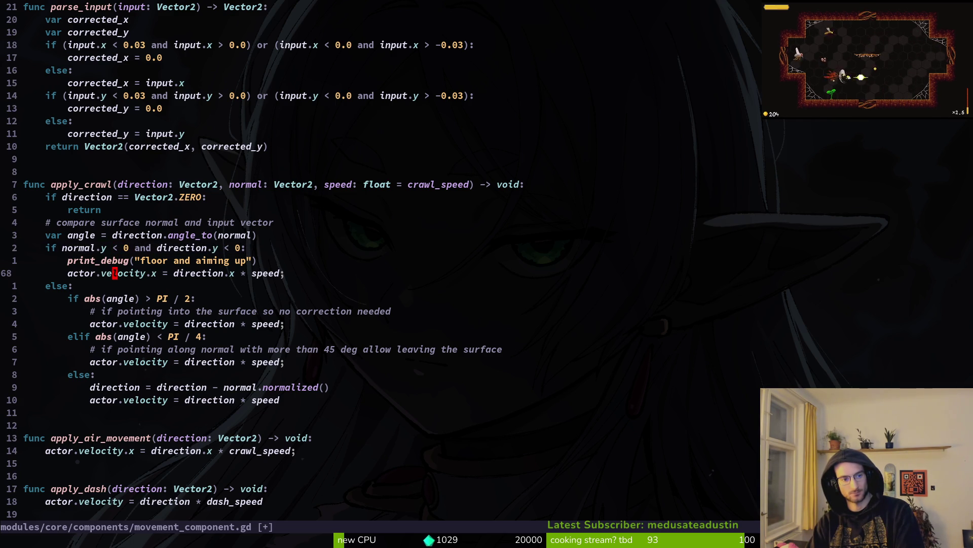
pyautogui.press('u')
pyautogui.press('u')
pyautogui.press('u')
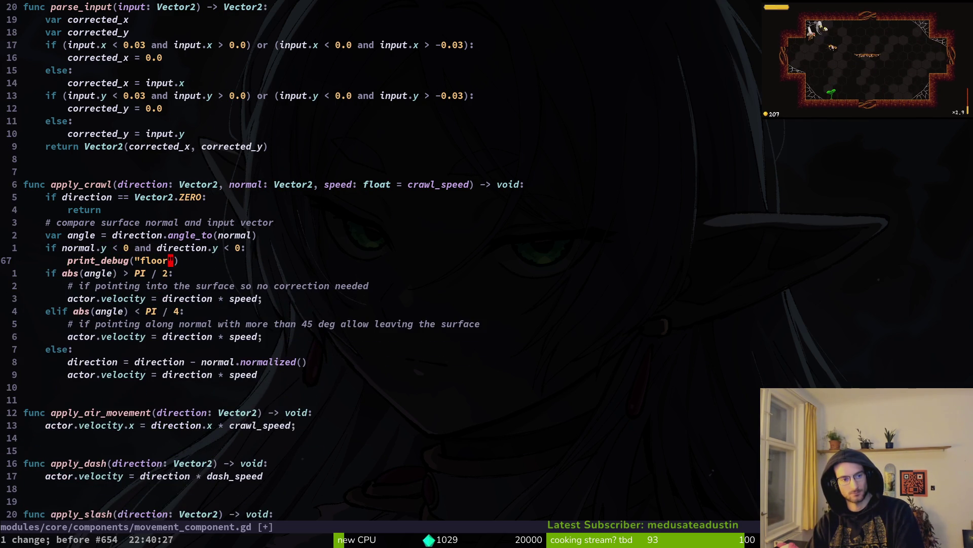
pyautogui.press('u')
pyautogui.press('u')
pyautogui.press('u')
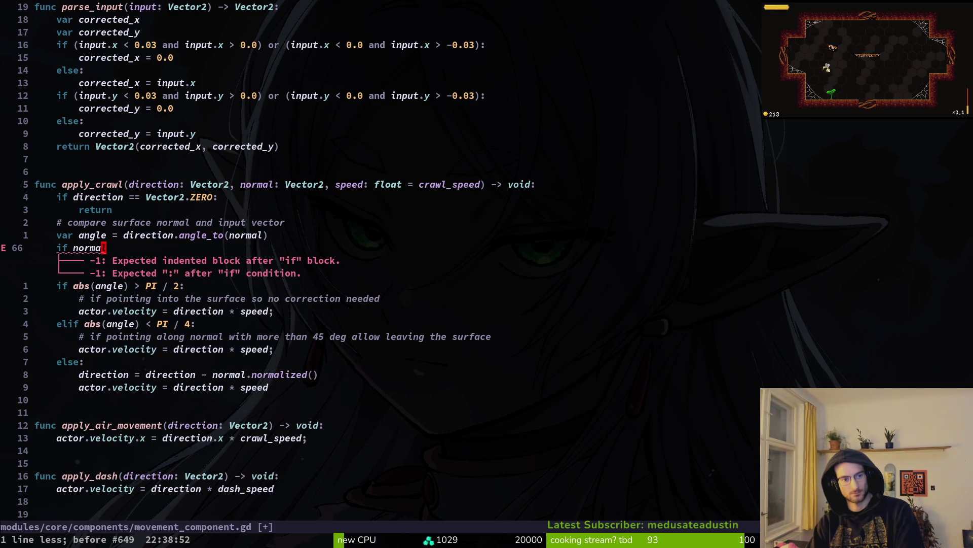
pyautogui.press('u')
pyautogui.press('u')
# - Tidy the empty line above 'var angle' and save the reverted script
pyautogui.press('O')
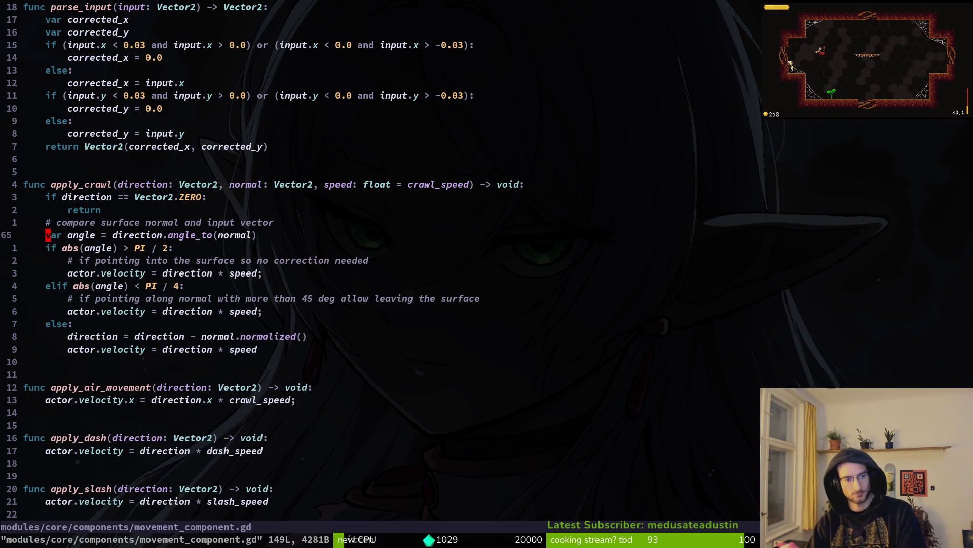
pyautogui.press('BackSpace')
pyautogui.press('BackSpace')
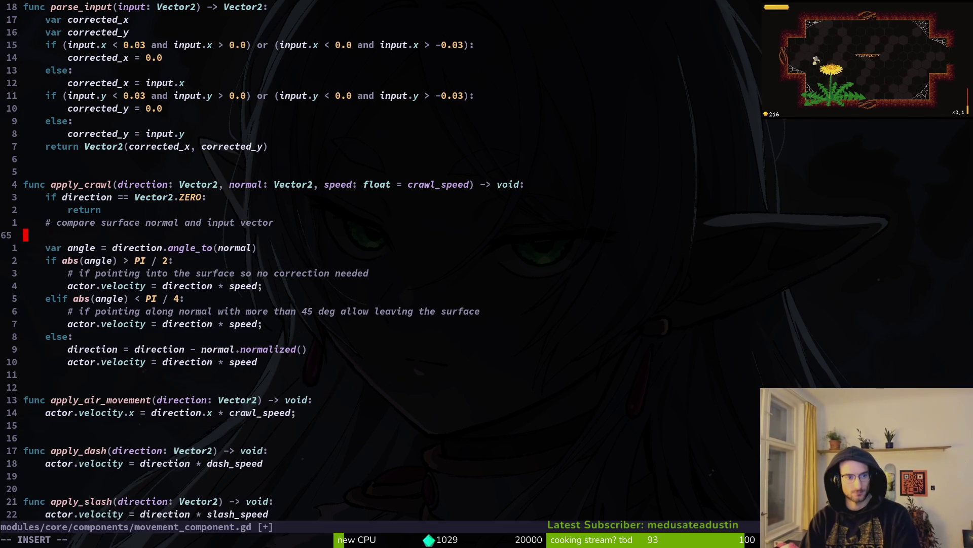
pyautogui.press('Escape')
pyautogui.write(':w')
pyautogui.press('Return')
# - Rename the angle variable to direction_to_normal
pyautogui.press('j')
pyautogui.press('B')
pyautogui.press('B')
pyautogui.press('B')
pyautogui.write('w')
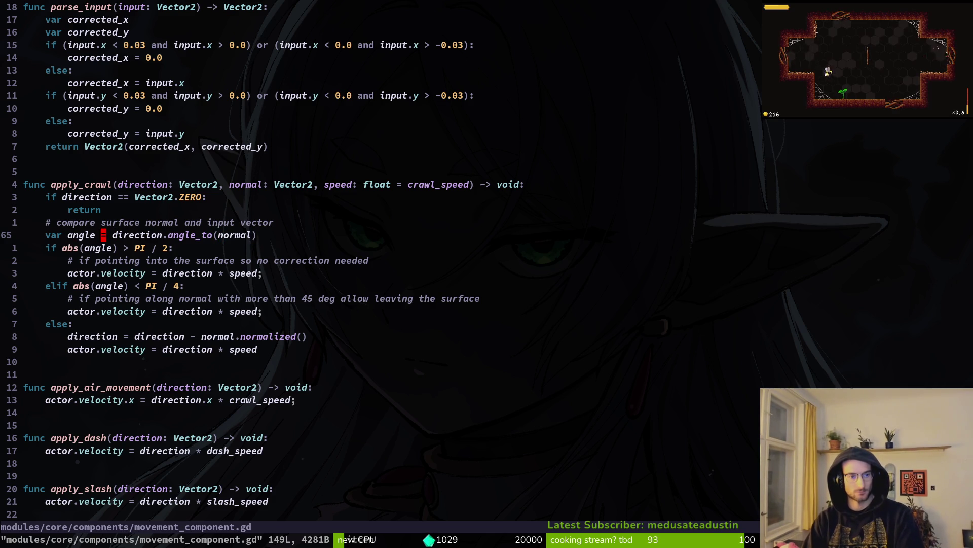
pyautogui.write('id')
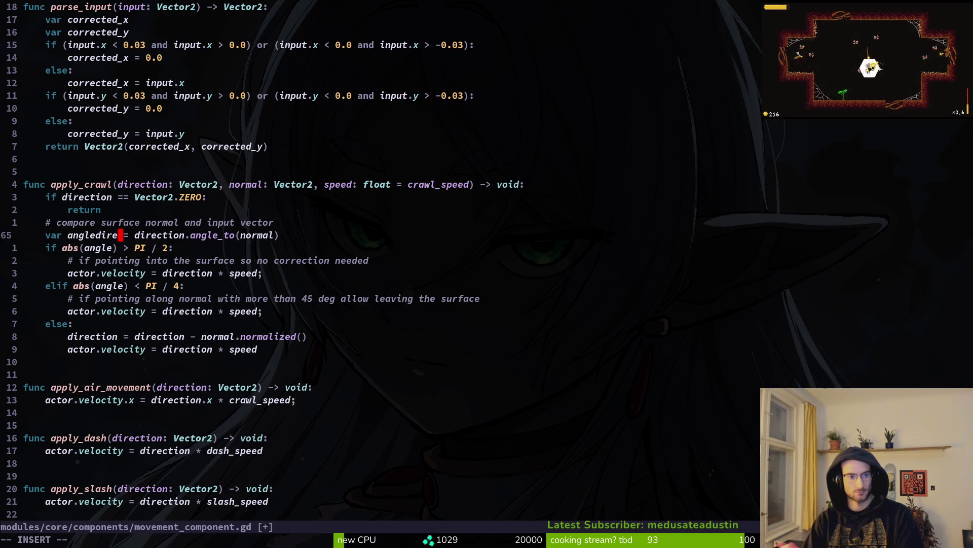
pyautogui.write('irection')
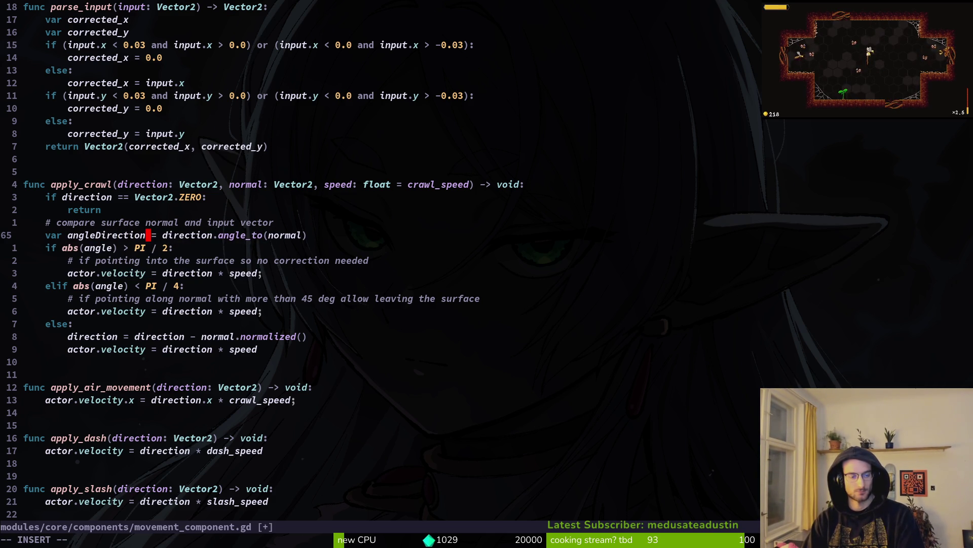
pyautogui.press('BackSpace')
pyautogui.press('BackSpace')
pyautogui.press('BackSpace')
pyautogui.press('BackSpace')
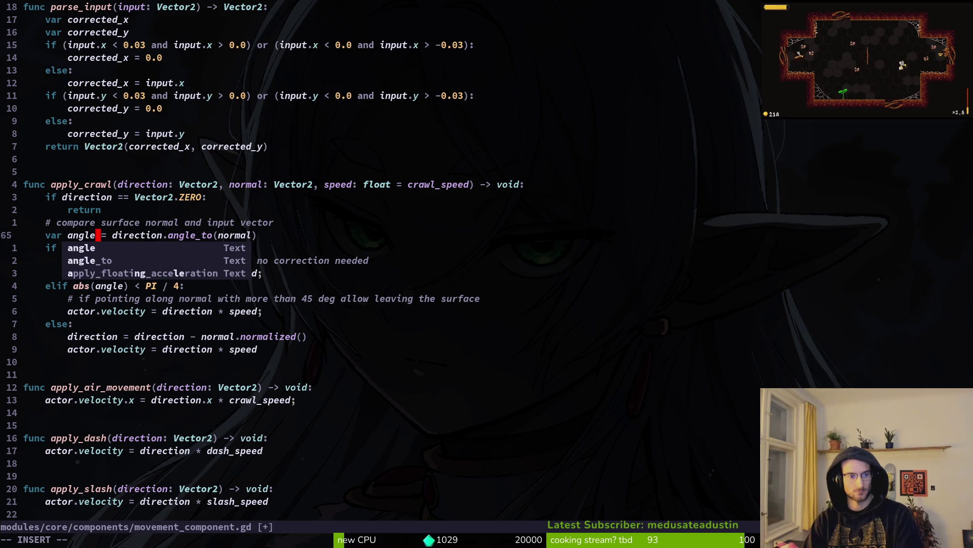
pyautogui.write('directi')
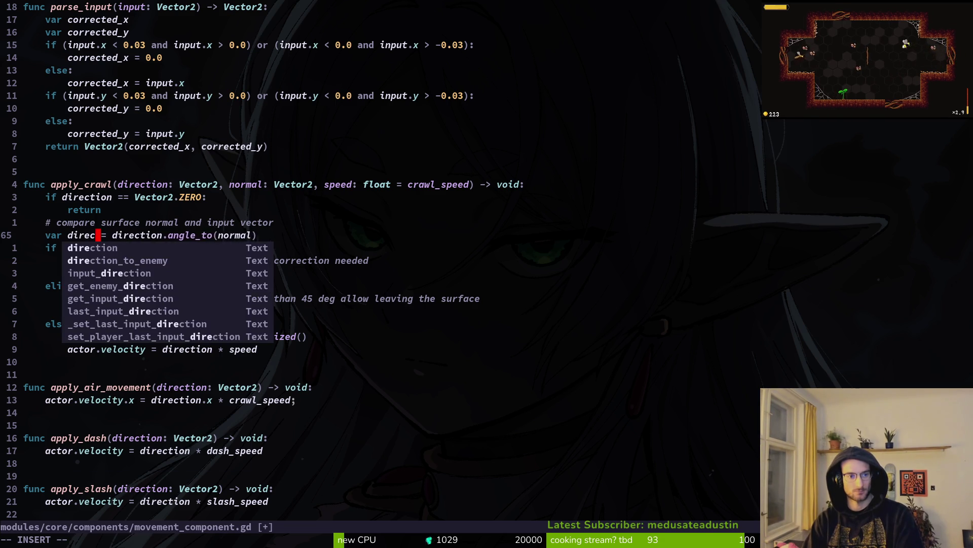
pyautogui.write('on_to_n')
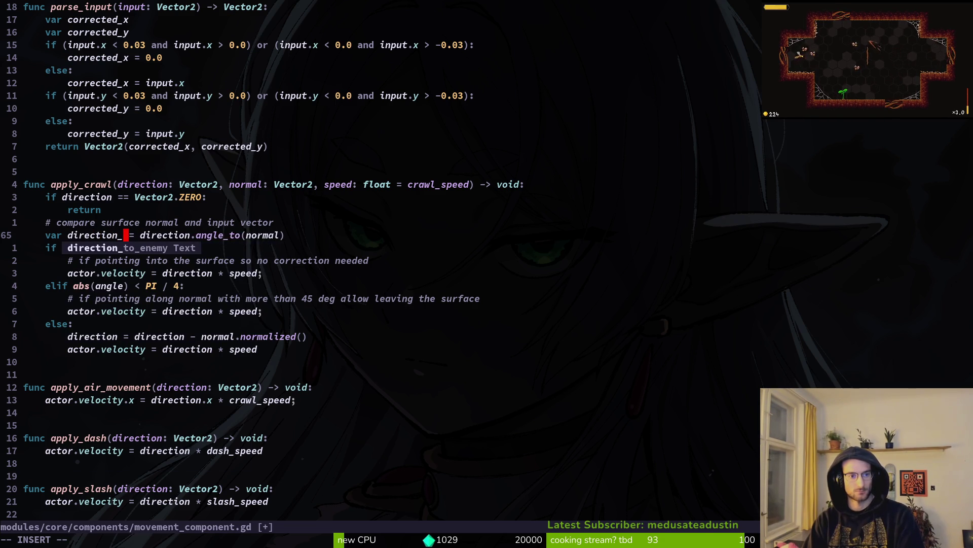
pyautogui.write('ormal')
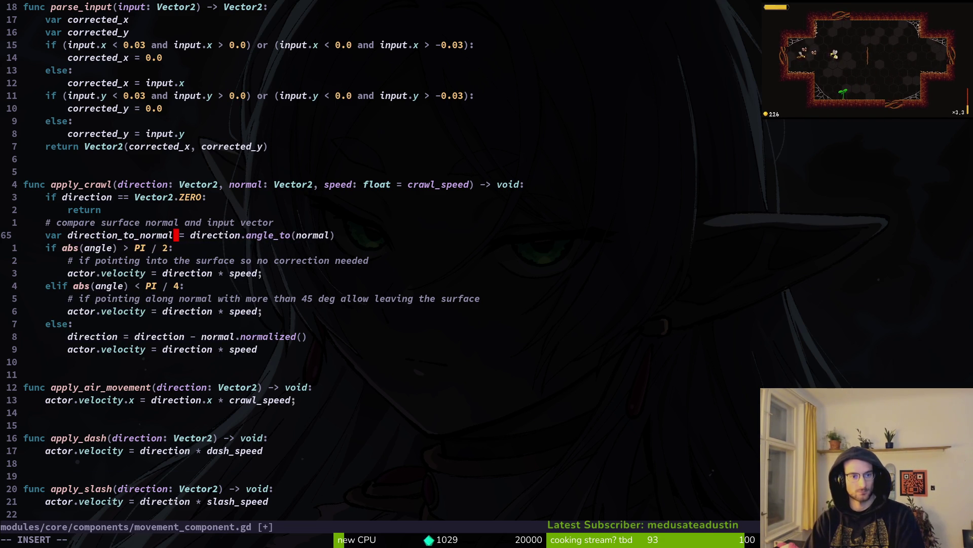
pyautogui.press('Escape')
# - Duplicate the direction_to_normal line, rename the copy normal_to_default, and save
pyautogui.press('y')
pyautogui.press('y')
pyautogui.press('p')
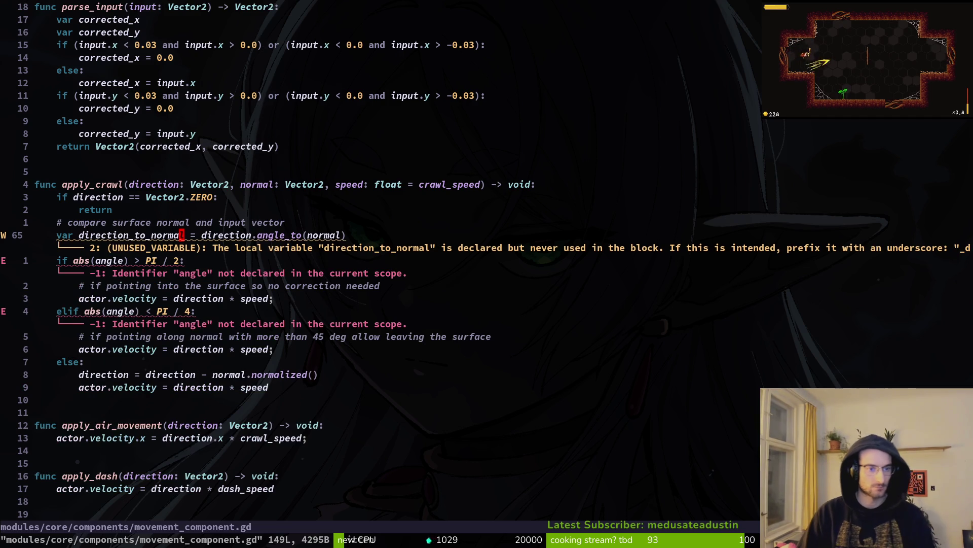
pyautogui.press('c')
pyautogui.press('w')
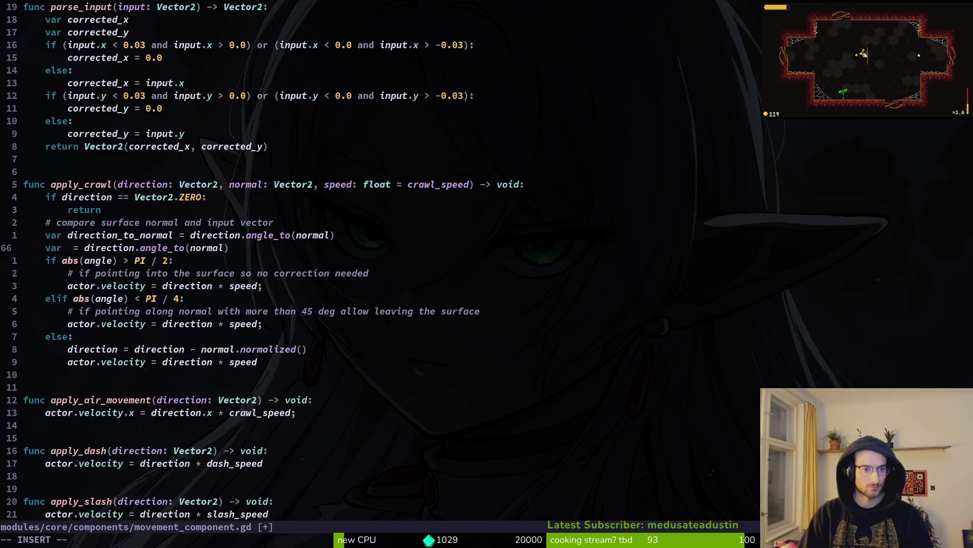
pyautogui.write('dire')
pyautogui.press('Tab')
pyautogui.press('BackSpace')
pyautogui.press('BackSpace')
pyautogui.press('BackSpace')
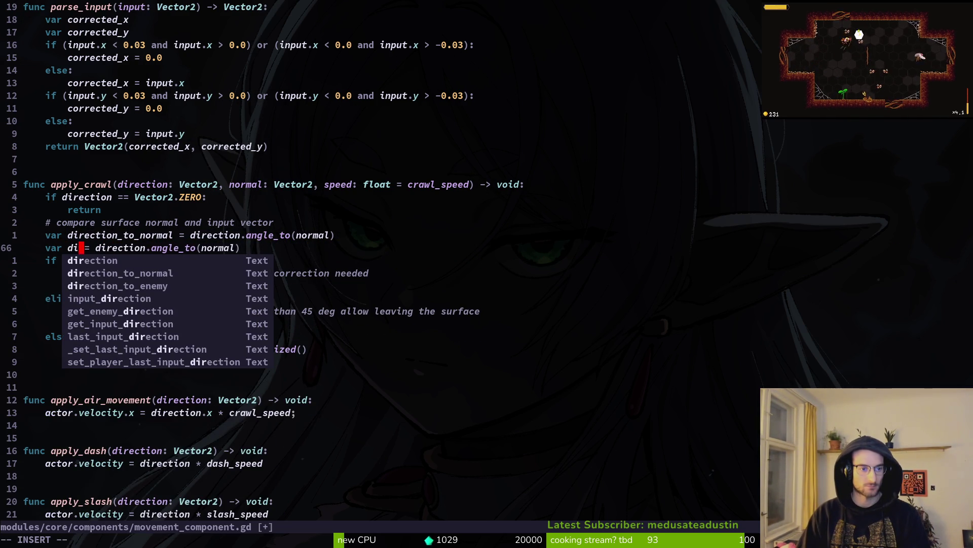
pyautogui.press('BackSpace')
pyautogui.press('BackSpace')
pyautogui.press('BackSpace')
pyautogui.write('normal_to')
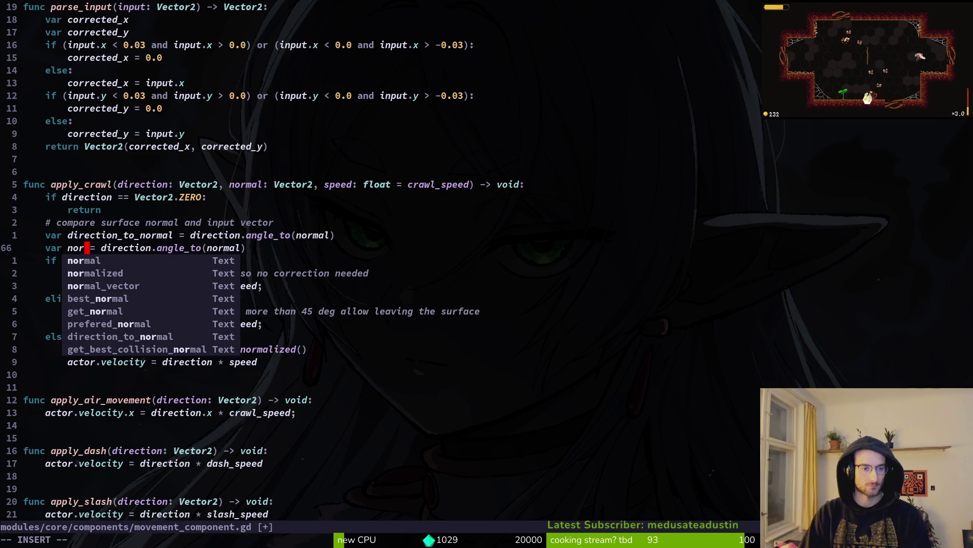
pyautogui.write('_')
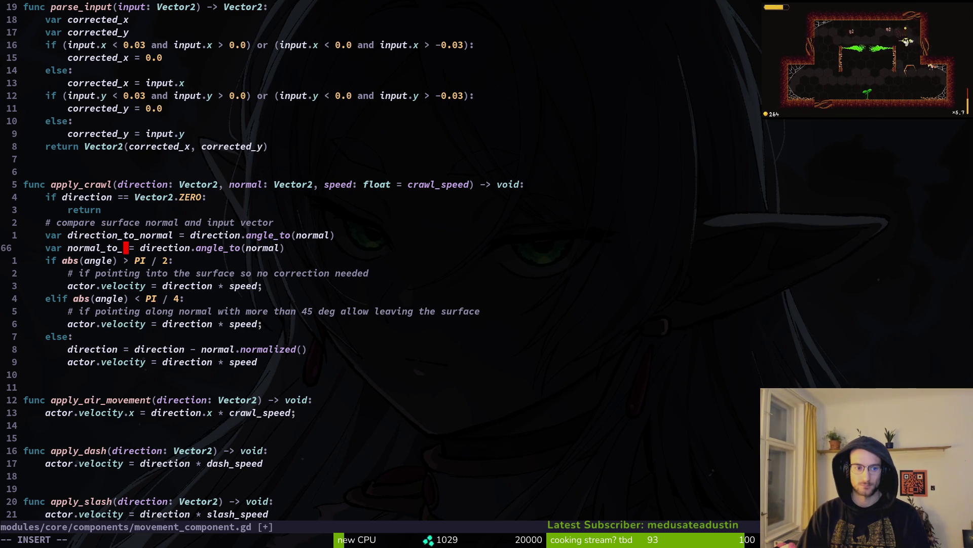
pyautogui.write('default')
pyautogui.press('Escape')
pyautogui.write(':w')
pyautogui.press('Return')
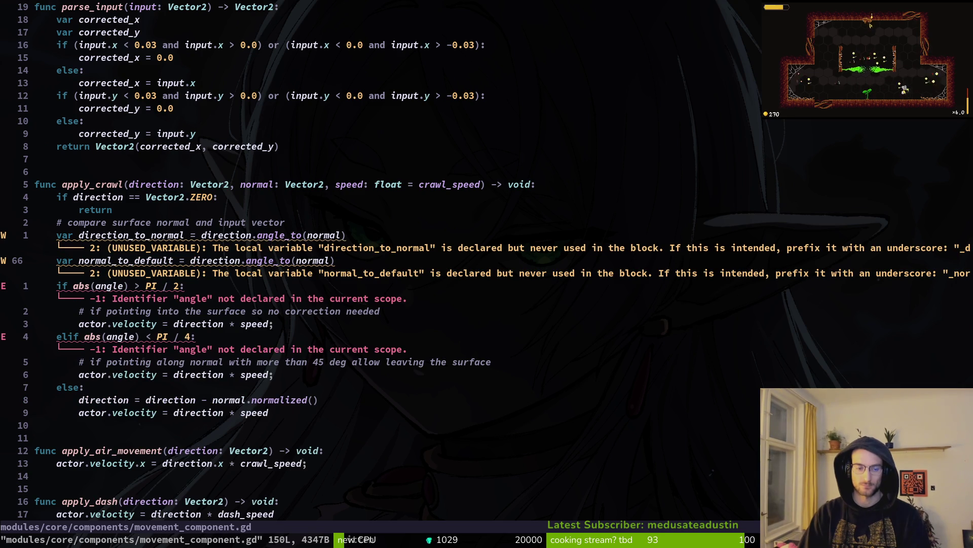
# - Start rewriting normal_to_default's source as 'Vector2.' via cw
pyautogui.write('cwVe')
pyautogui.press('Return')
pyautogui.write('.')
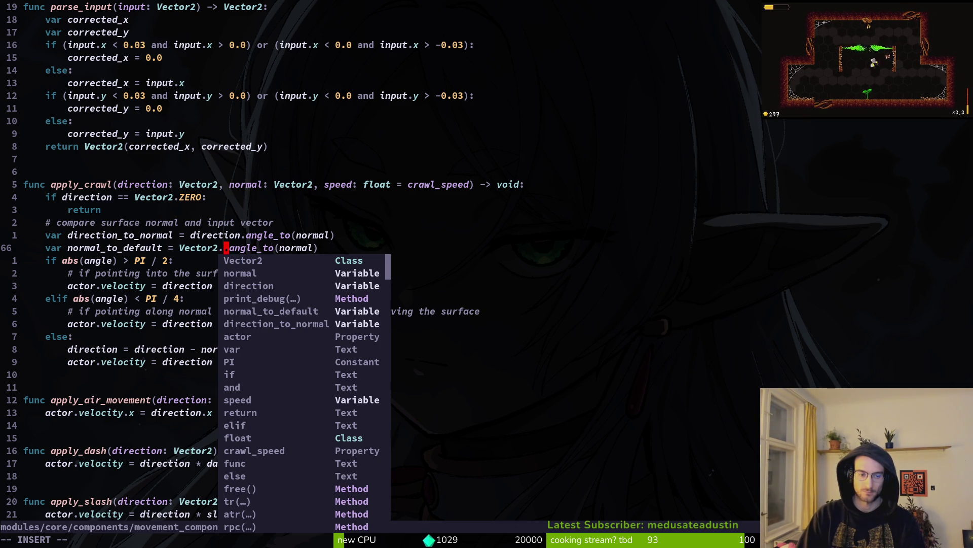
# - Make normal_to_default use Vector2.UP and save
pyautogui.write('UP')
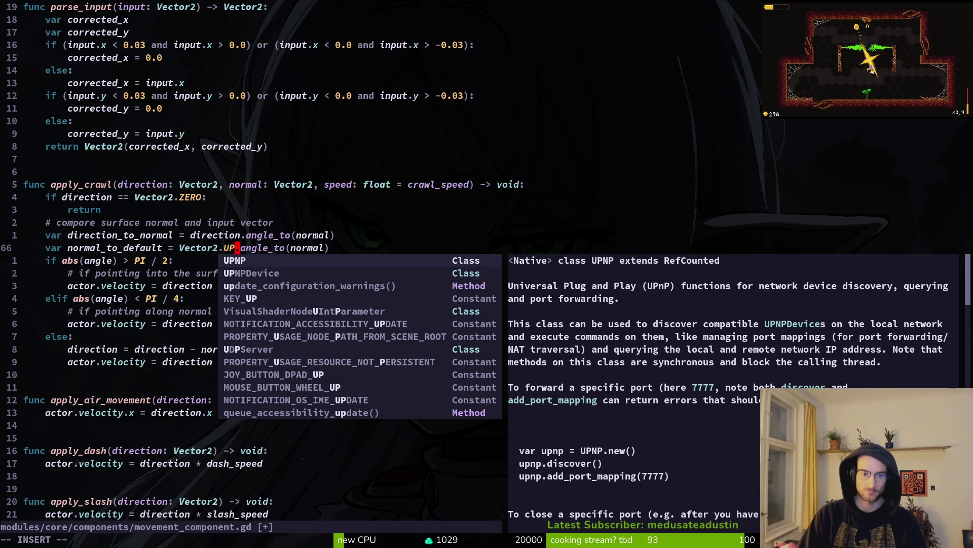
pyautogui.press('BackSpace')
pyautogui.write('P')
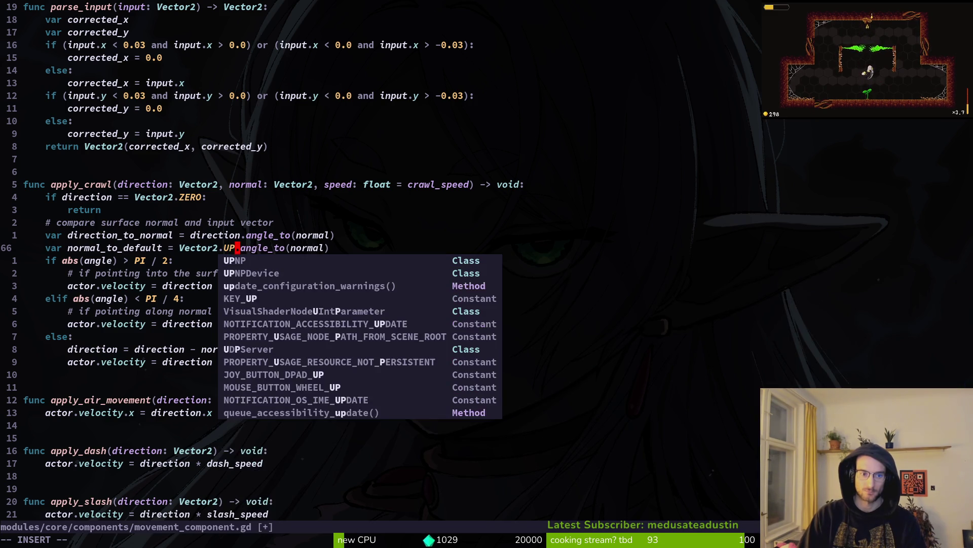
pyautogui.press('Escape')
pyautogui.write(':w')
pyautogui.press('Return')
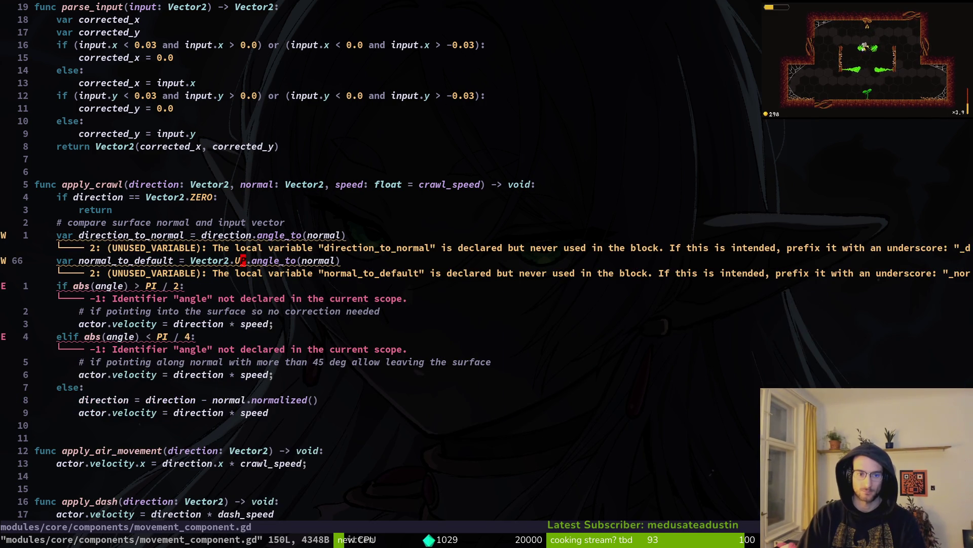
# - Replace angle with direction_to_normal in the if condition and save
pyautogui.press('j')
pyautogui.press('b')
pyautogui.press('b')
# - Replace angle with direction_to_normal in the elif condition and save
pyautogui.press('b')
pyautogui.press('b')
pyautogui.press('b')
pyautogui.write('cbdire')
pyautogui.press('Down')
pyautogui.press('Return')
pyautogui.press('Escape')
pyautogui.write(':w')
pyautogui.press('Return')
pyautogui.press('j')
pyautogui.press('j')
pyautogui.press('j')
pyautogui.press('b')
pyautogui.press('b')
pyautogui.press('b')
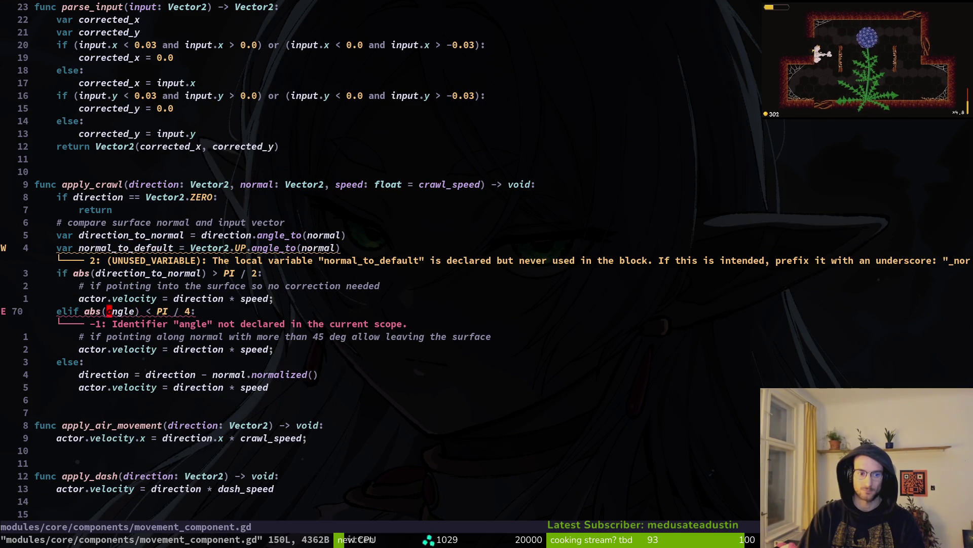
pyautogui.write('cbdire')
pyautogui.press('Down')
pyautogui.press('Return')
pyautogui.press('Escape')
pyautogui.write(':w')
pyautogui.press('Return')
# - Duplicate the normal_to_default line and begin a new 'if normal_to_default' condition below
pyautogui.press('k')
pyautogui.press('k')
pyautogui.press('k')
pyautogui.hotkey('shift', 'v')
pyautogui.press('y')
pyautogui.press('p')
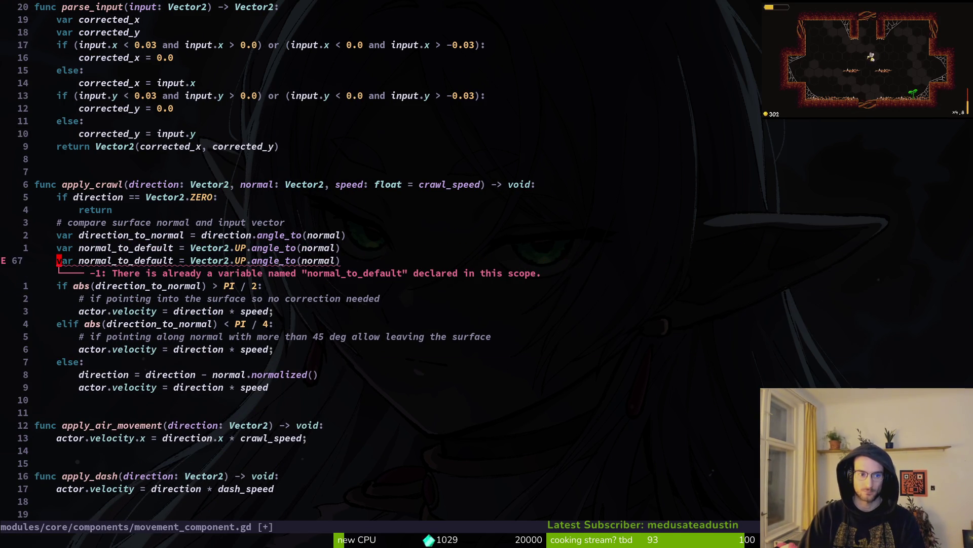
pyautogui.write('oif norm')
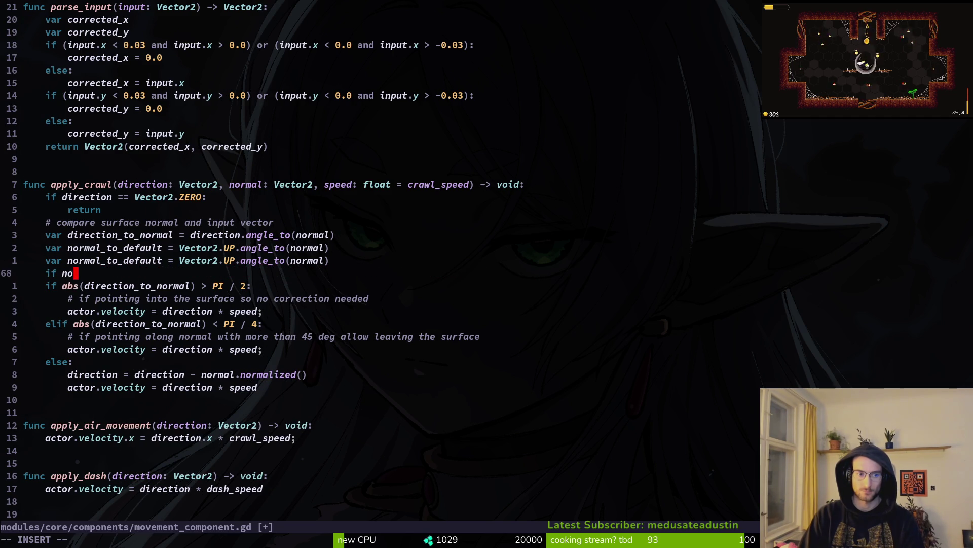
pyautogui.press('Down')
pyautogui.press('Return')
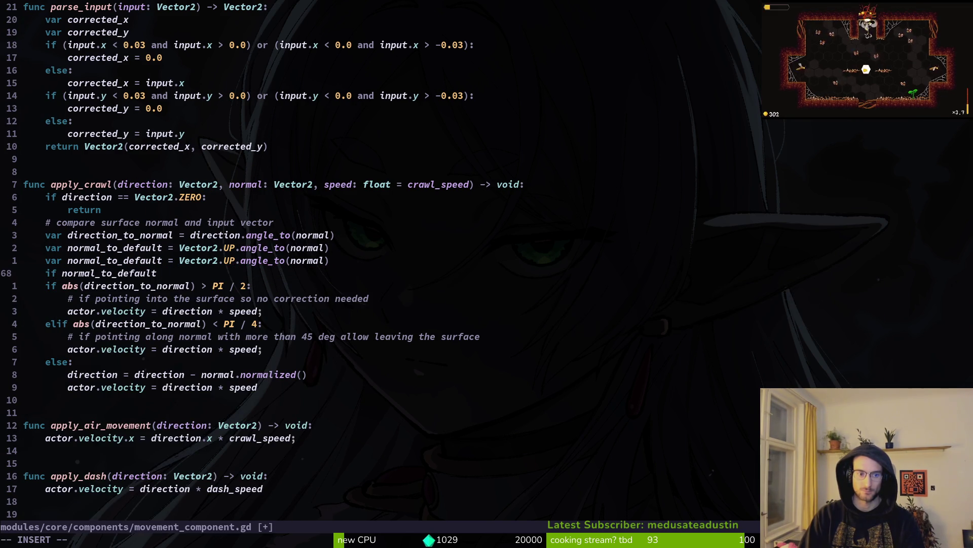
pyautogui.write('>')
pyautogui.press('BackSpace')
pyautogui.press('BackSpace')
pyautogui.press('BackSpace')
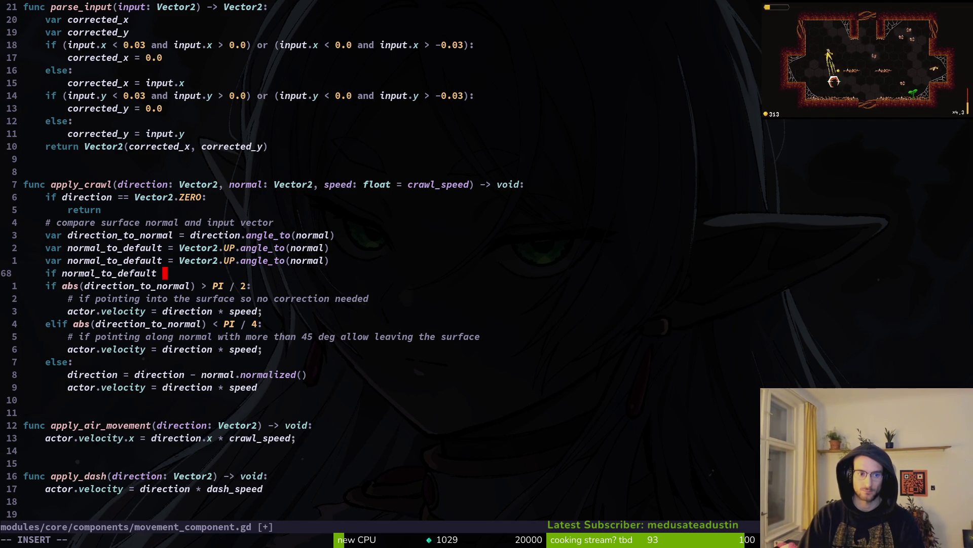
pyautogui.press('Escape')
# - Complete the condition as 'if abs(normal_to_default) > PI / 6:' and save
pyautogui.write('b')
pyautogui.write('iabs')
pyautogui.write('(')
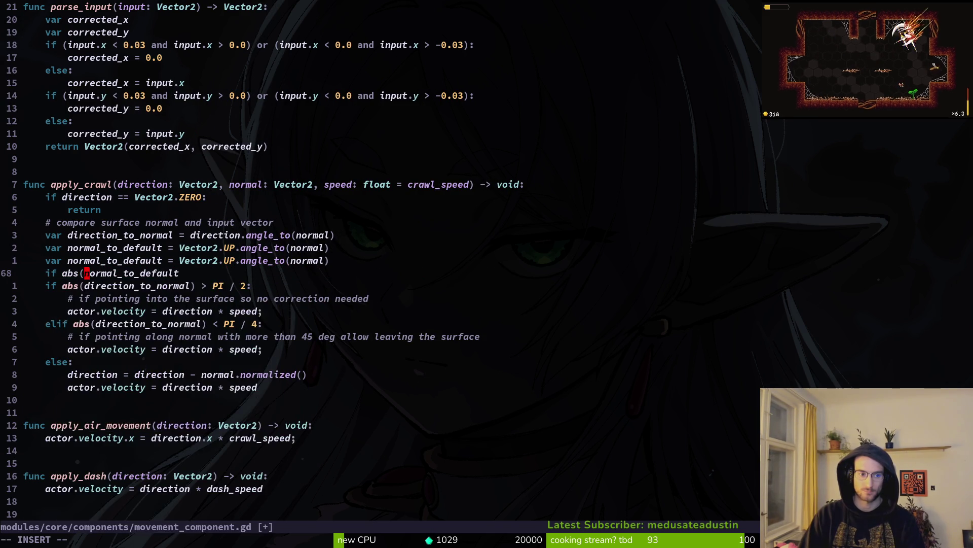
pyautogui.press('Escape')
pyautogui.write('A) ')
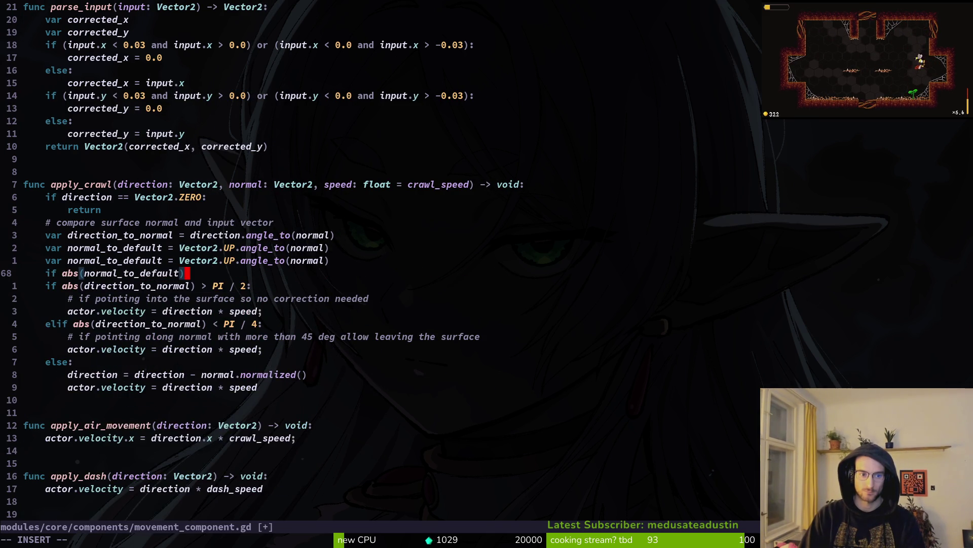
pyautogui.write('> ')
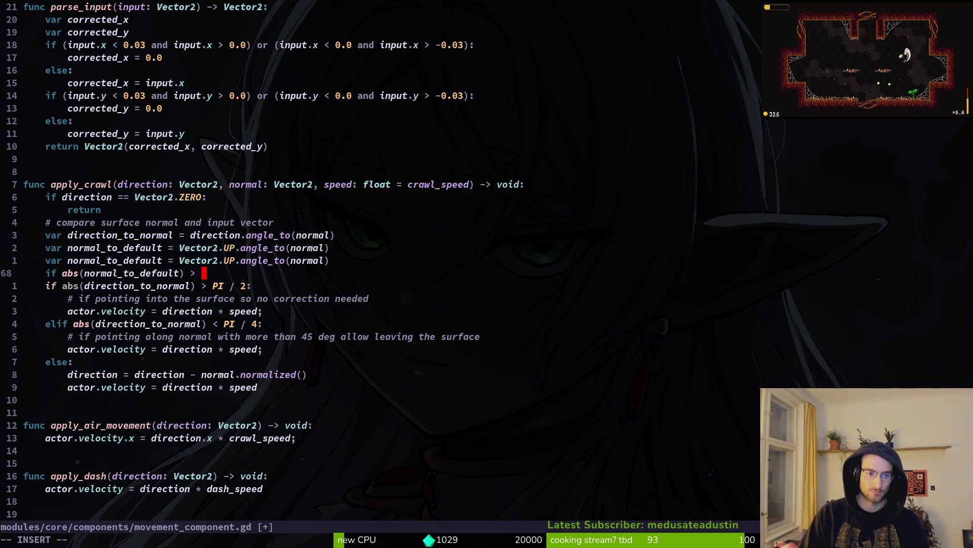
pyautogui.write('PI')
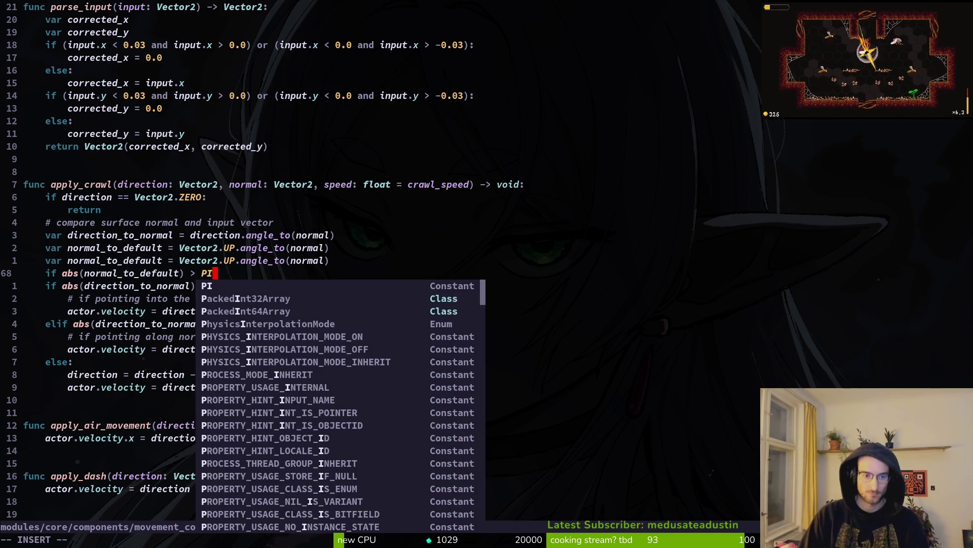
pyautogui.write(' /')
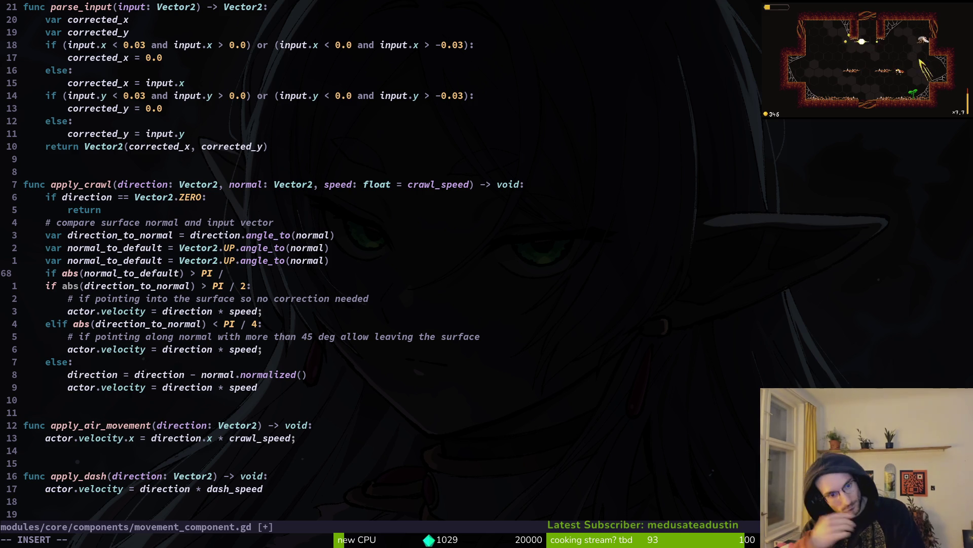
pyautogui.write(' 6')
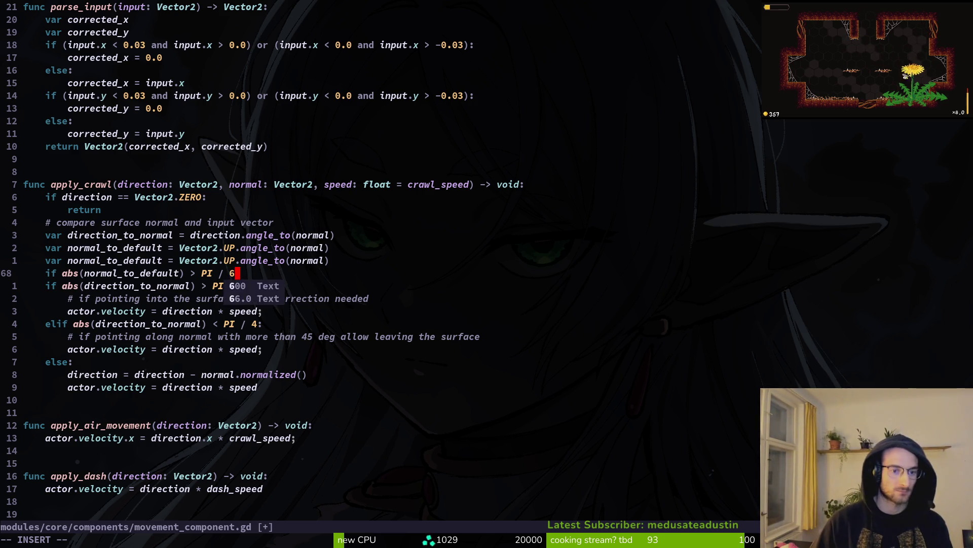
pyautogui.press('Escape')
pyautogui.write(':w')
pyautogui.press('Return')
pyautogui.write('A:')
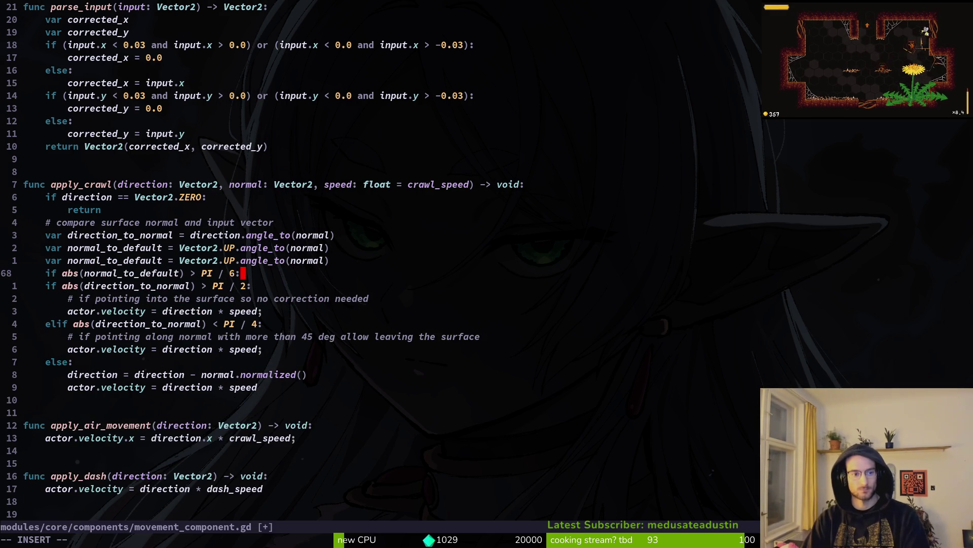
pyautogui.press('Escape')
# - Append 'and' to the new condition, removing the space before the colon
pyautogui.write('i and')
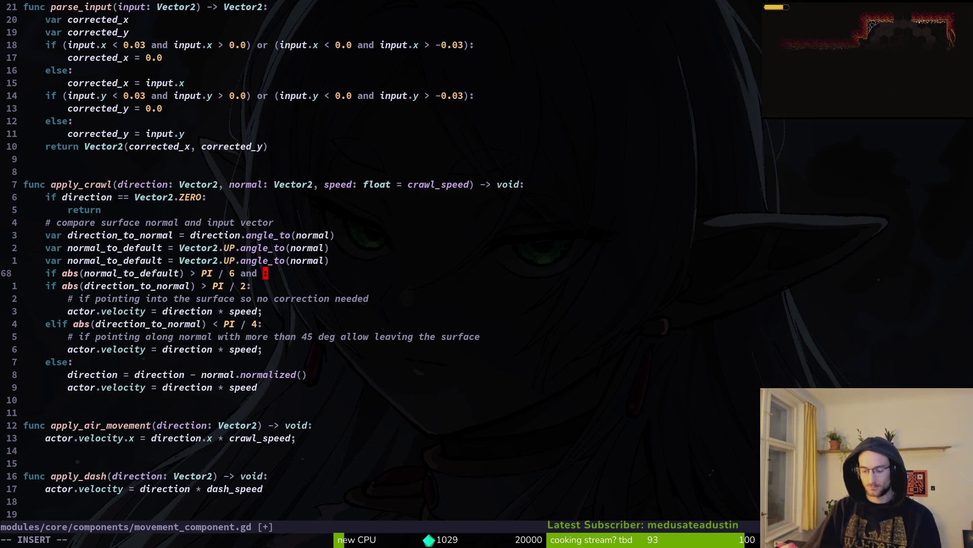
pyautogui.hotkey('alt', 'Tab')
pyautogui.hotkey('alt', 'Tab')
pyautogui.hotkey('ctrl', 'space')
pyautogui.press('BackSpace')
pyautogui.press('Escape')
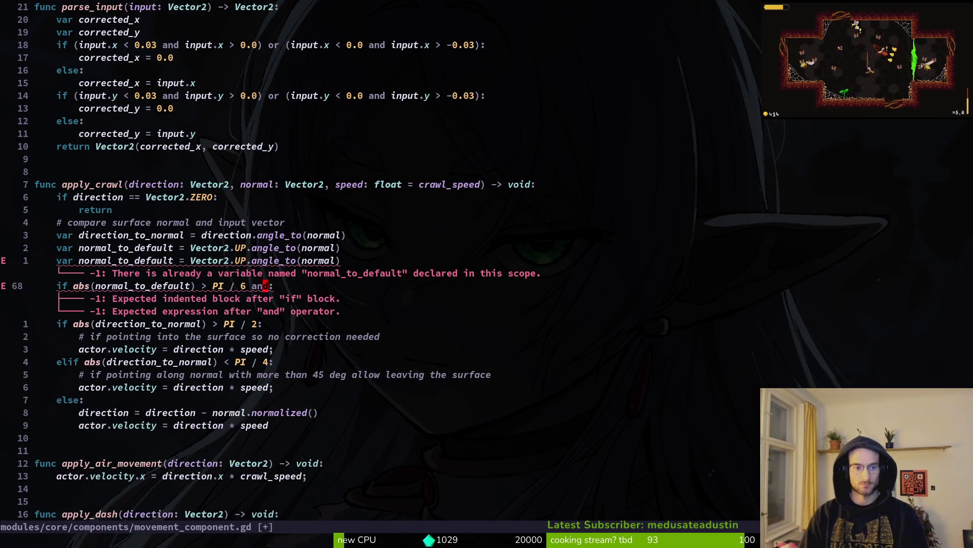
# - Comment out the new angle-limit condition, delete the duplicate normal_to_default declaration, and save
pyautogui.press('b')
pyautogui.press('b')
pyautogui.press('b')
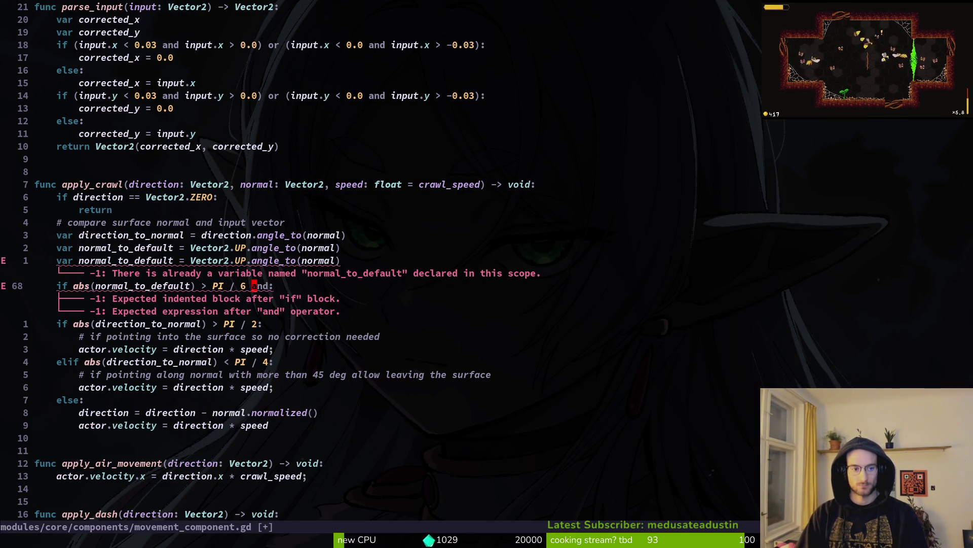
pyautogui.press('b')
pyautogui.press('b')
pyautogui.press('b')
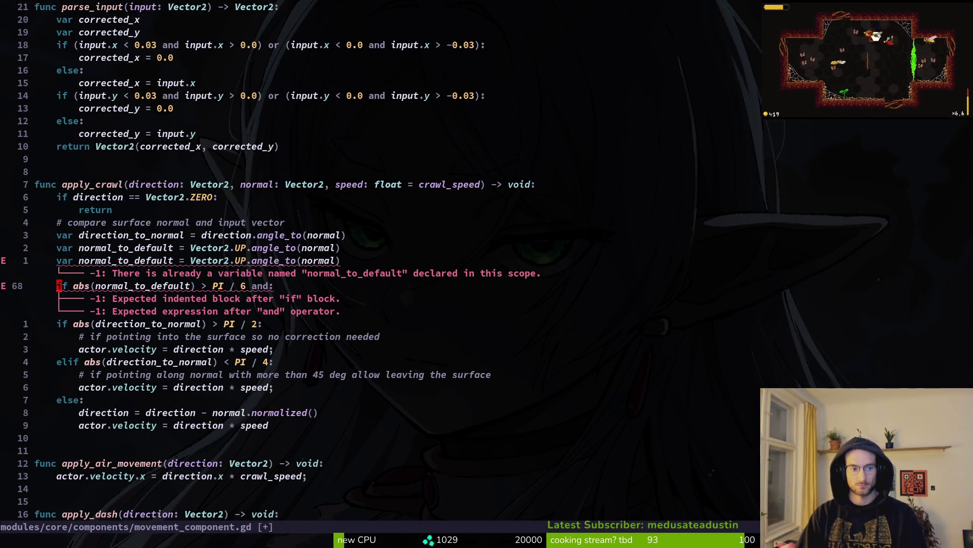
pyautogui.write('I#')
pyautogui.press('Escape')
pyautogui.press('k')
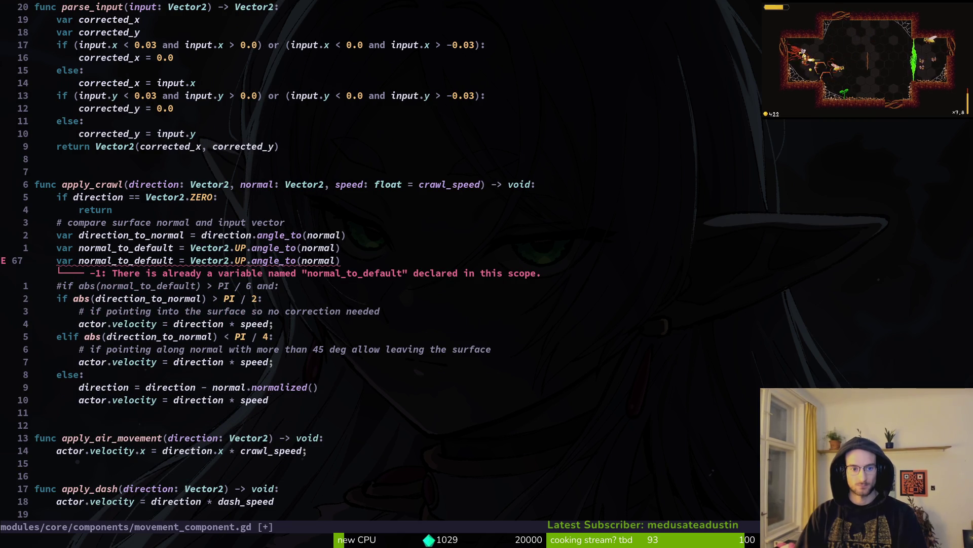
pyautogui.press('d')
pyautogui.press('d')
pyautogui.write(':w')
pyautogui.press('Return')
# - Yank the direction_to_normal and normal_to_default lines and bring up the project file finder
pyautogui.press('k')
pyautogui.press('k')
pyautogui.press('V')
pyautogui.press('j')
pyautogui.press('y')
pyautogui.press('space')
# - In crawling.gd, paste the two angle lines above the floor check, delete the unused direction_to_normal line, and save
pyautogui.press('f')
pyautogui.press('f')
pyautogui.write('crawling')
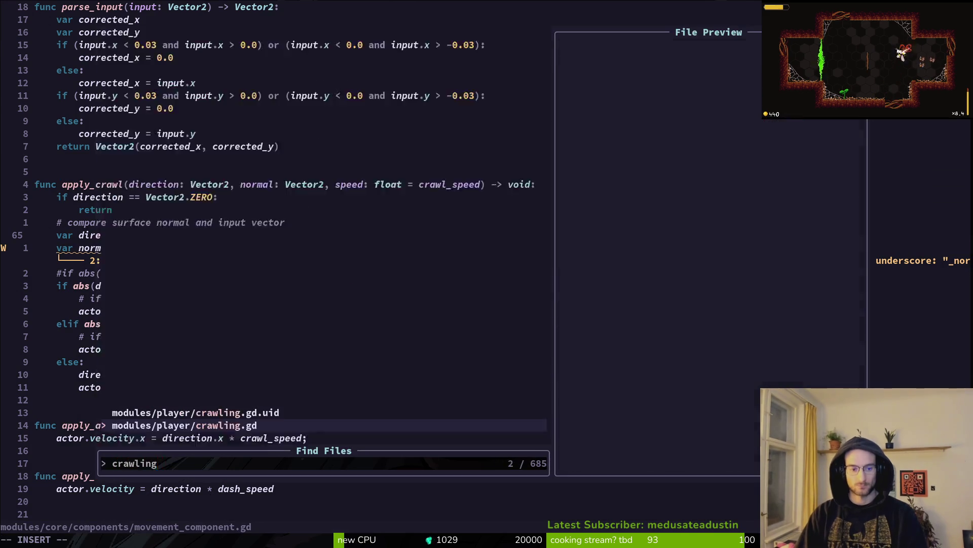
pyautogui.press('Return')
pyautogui.press('P')
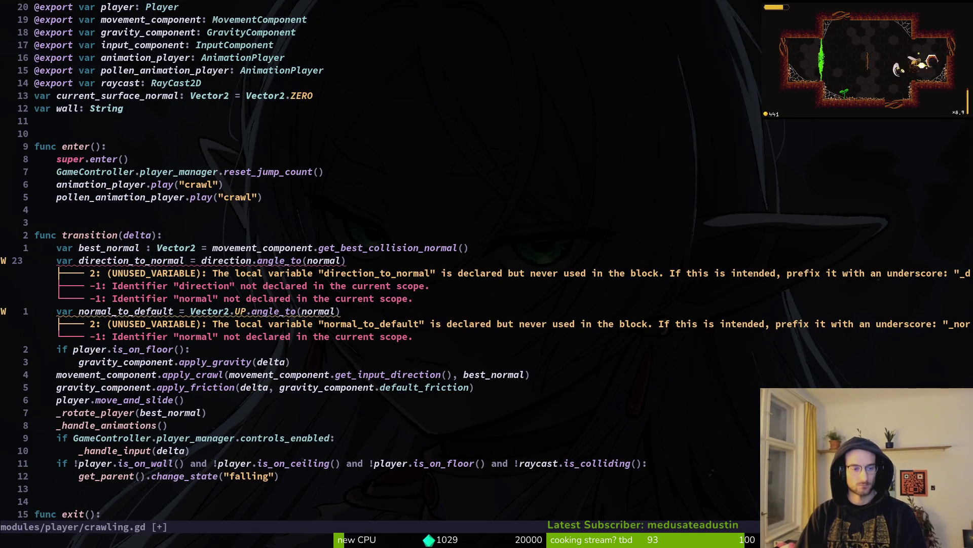
pyautogui.press('d')
pyautogui.press('d')
pyautogui.hotkey('ctrl', 's')
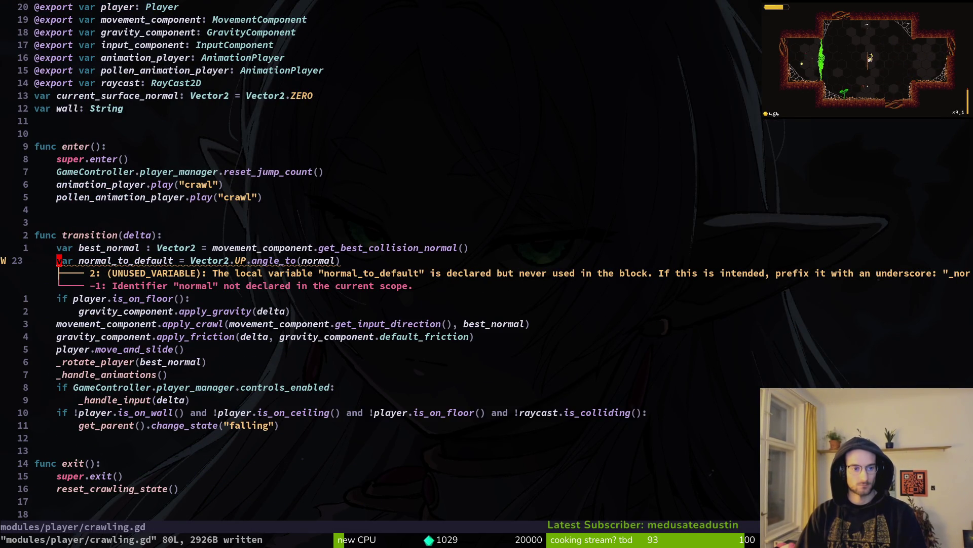
# - Compute normal_to_default with angle_to(best_normal) instead of normal, and save
pyautogui.press('j')
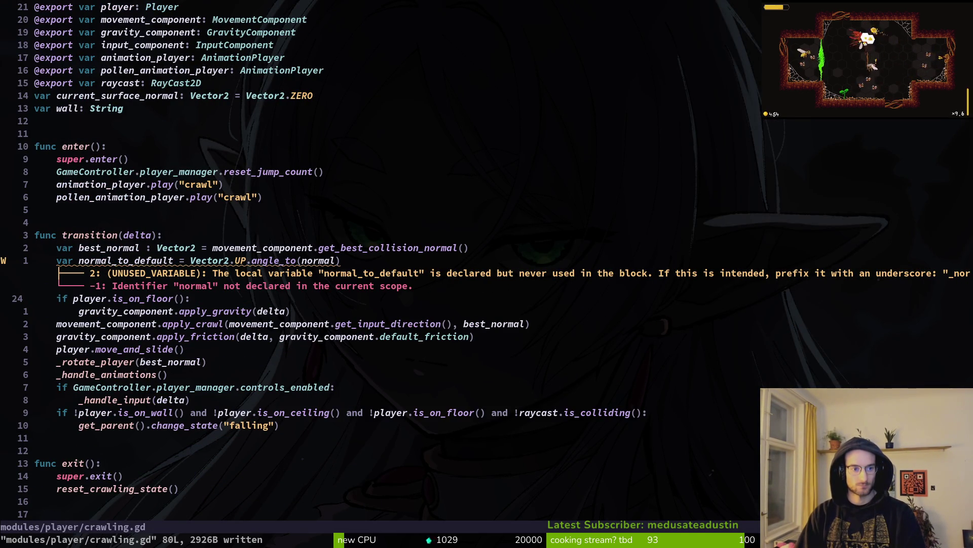
pyautogui.press('k')
pyautogui.press('k')
pyautogui.press('j')
pyautogui.press('f')
pyautogui.press('(')
pyautogui.write('esib')
pyautogui.press('Escape')
pyautogui.write('bie')
pyautogui.press('Escape')
pyautogui.write('ciwb')
pyautogui.press('Tab')
pyautogui.press('Escape')
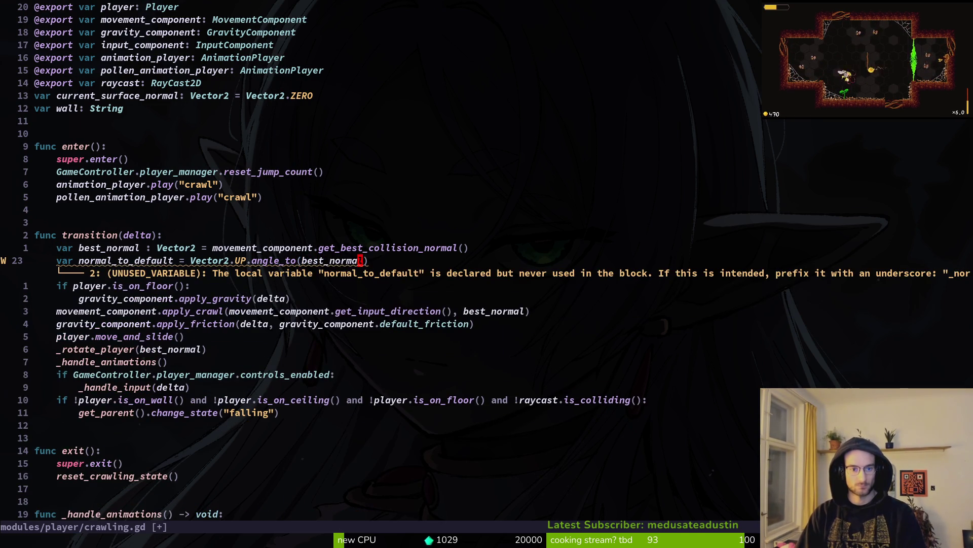
pyautogui.write(':w')
pyautogui.press('Return')
# - Extend the gravity gate to 'player.is_on_floor() and abs(normal_to_default) < PI / 6' and save
pyautogui.write('j')
pyautogui.write('i and ')
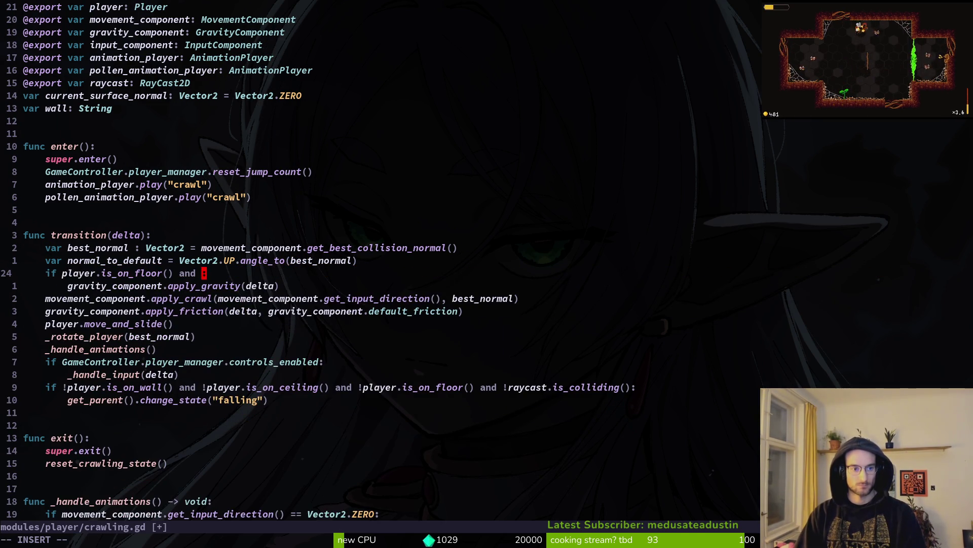
pyautogui.write('no')
pyautogui.press('Tab')
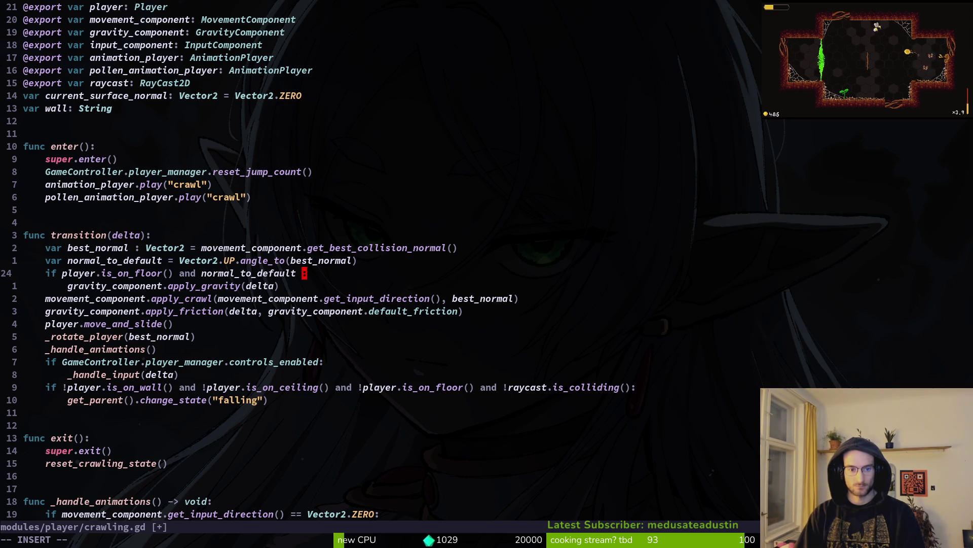
pyautogui.press('BackSpace')
pyautogui.press('Escape')
pyautogui.write('b')
pyautogui.write('iabs(')
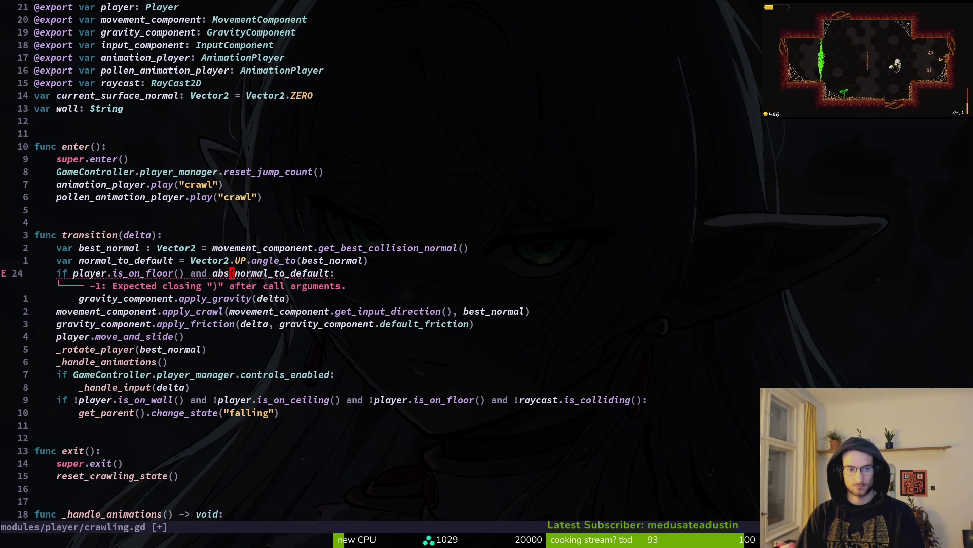
pyautogui.write('A')
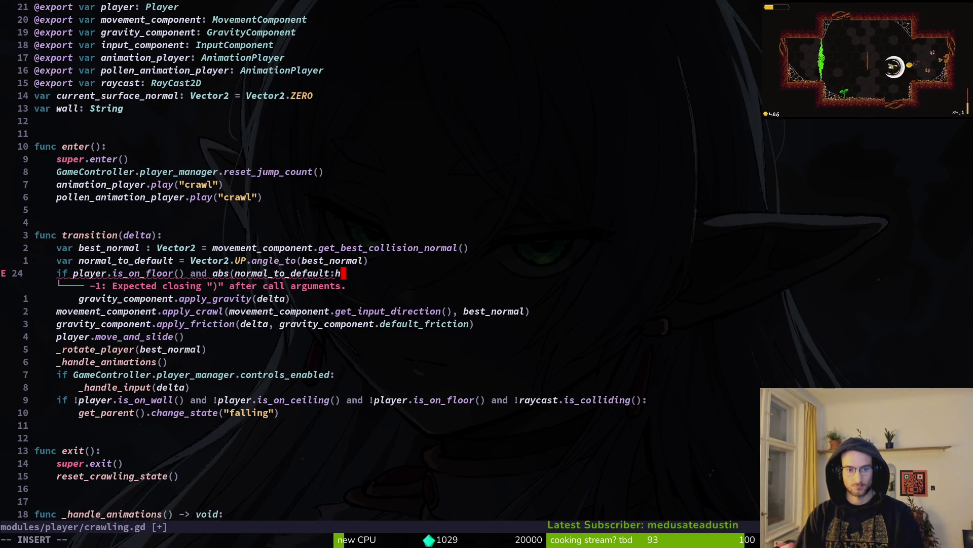
pyautogui.press('Escape')
pyautogui.write('i).')
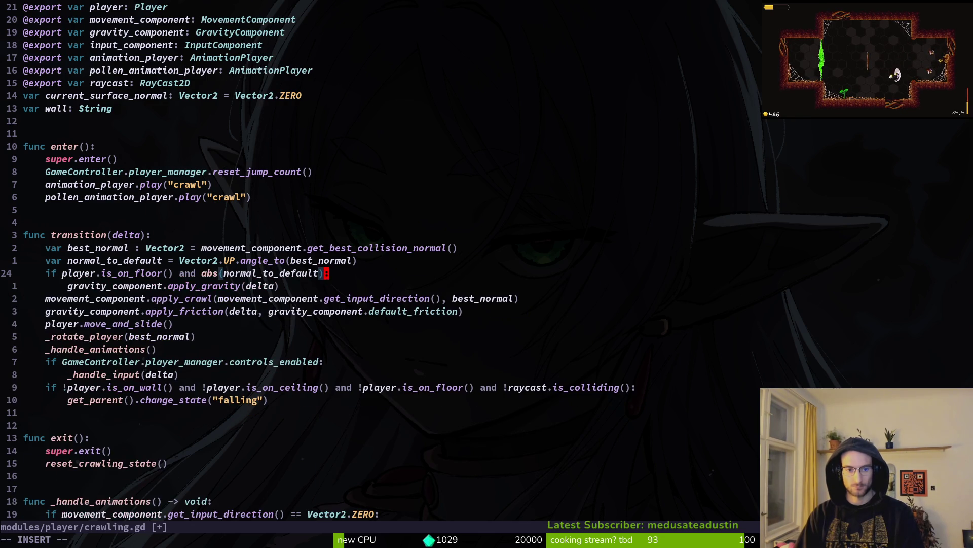
pyautogui.press('BackSpace')
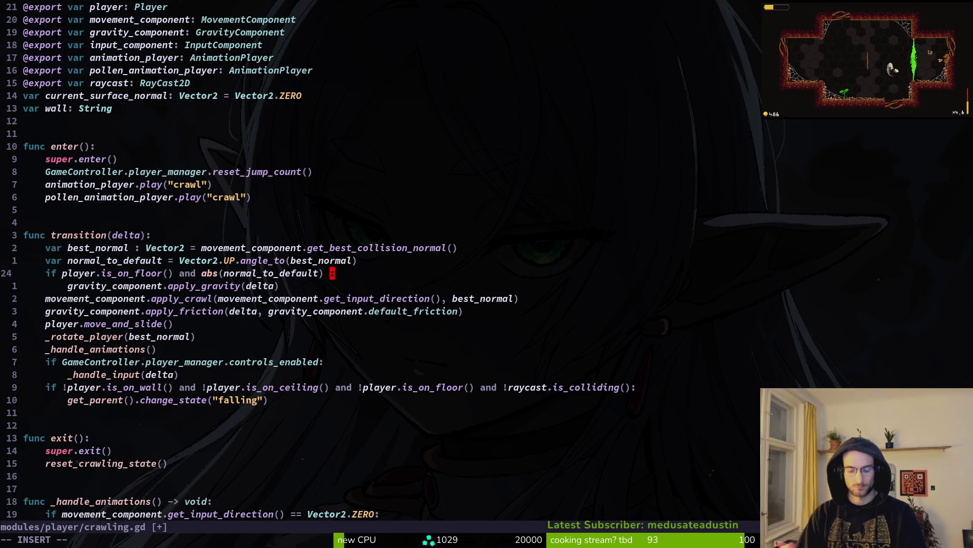
pyautogui.write('< ')
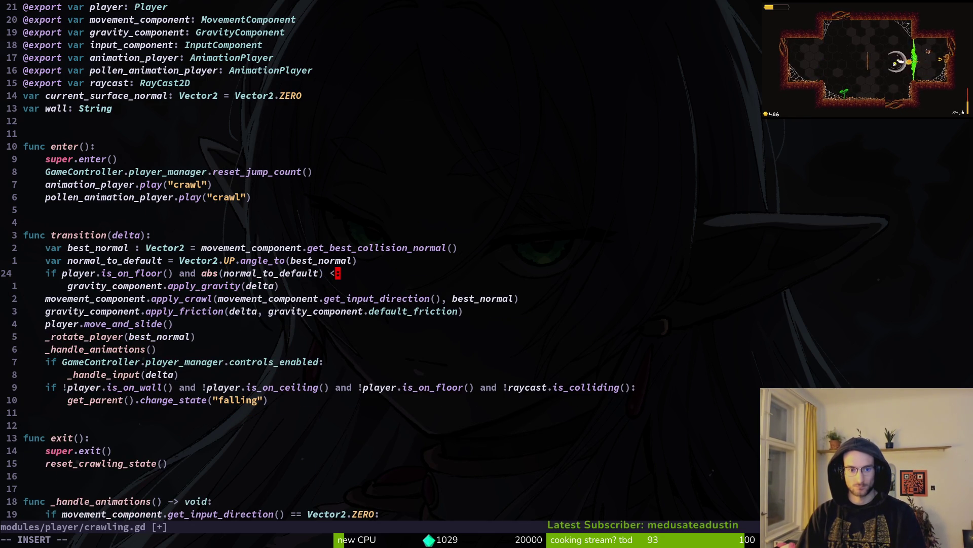
pyautogui.write('PI')
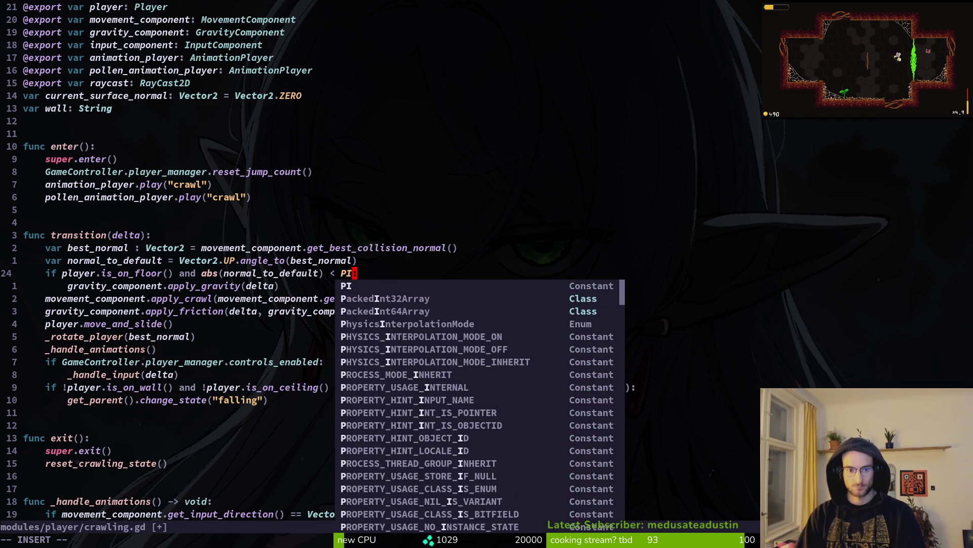
pyautogui.write(' / 6')
pyautogui.press('Escape')
pyautogui.write(':w')
pyautogui.press('Return')
pyautogui.press('b')
pyautogui.press('b')
pyautogui.press('b')
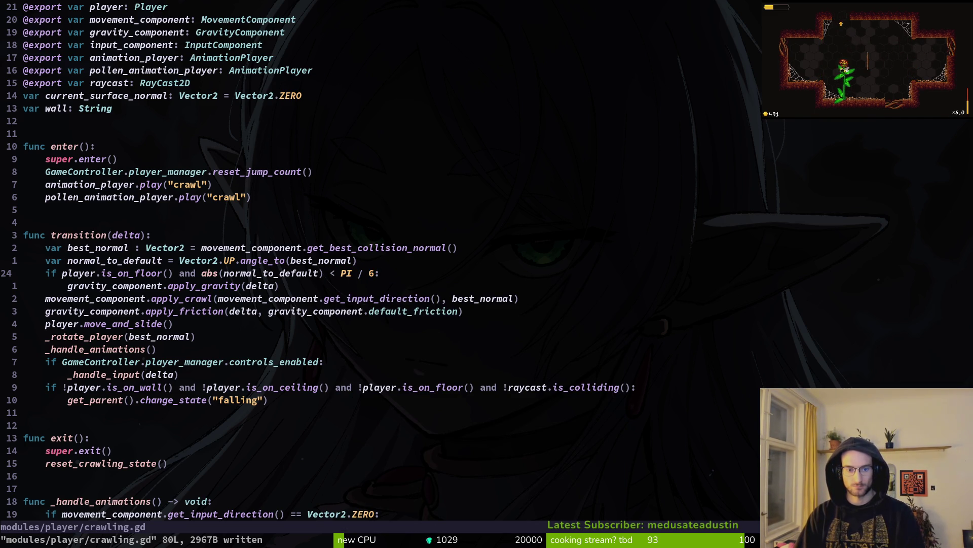
# - Change the floor-gravity threshold from PI / 6 to PI / 5 and save
pyautogui.press('i')
pyautogui.press('Escape')
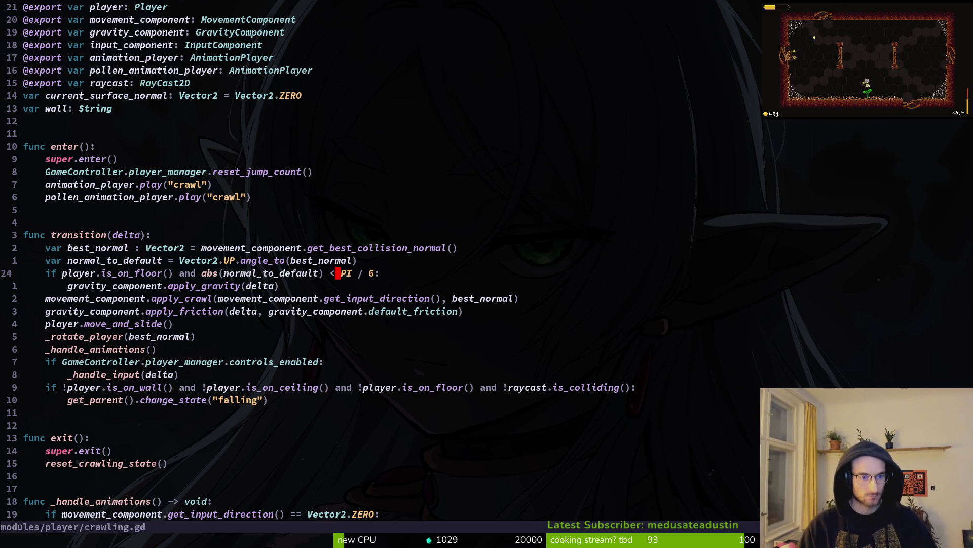
pyautogui.press('l')
pyautogui.press('l')
pyautogui.press('l')
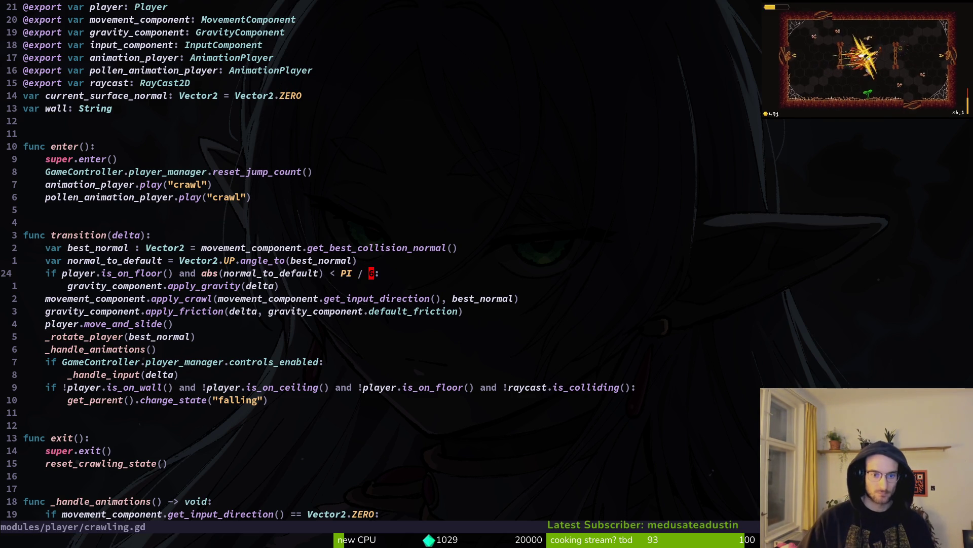
pyautogui.write('s')
pyautogui.write('t')
pyautogui.press('BackSpace')
pyautogui.write('5')
pyautogui.press('Escape')
pyautogui.write(':w')
pyautogui.press('Return')
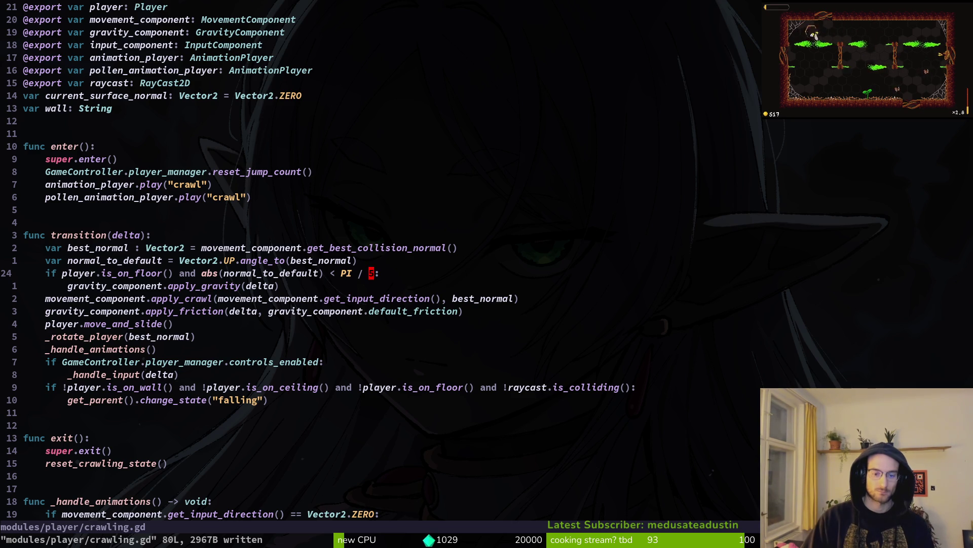
# - Loosen the threshold to PI / 4, save, and restart the running game
pyautogui.write('s')
pyautogui.write('4')
pyautogui.press('Escape')
pyautogui.write(':w')
pyautogui.press('Return')
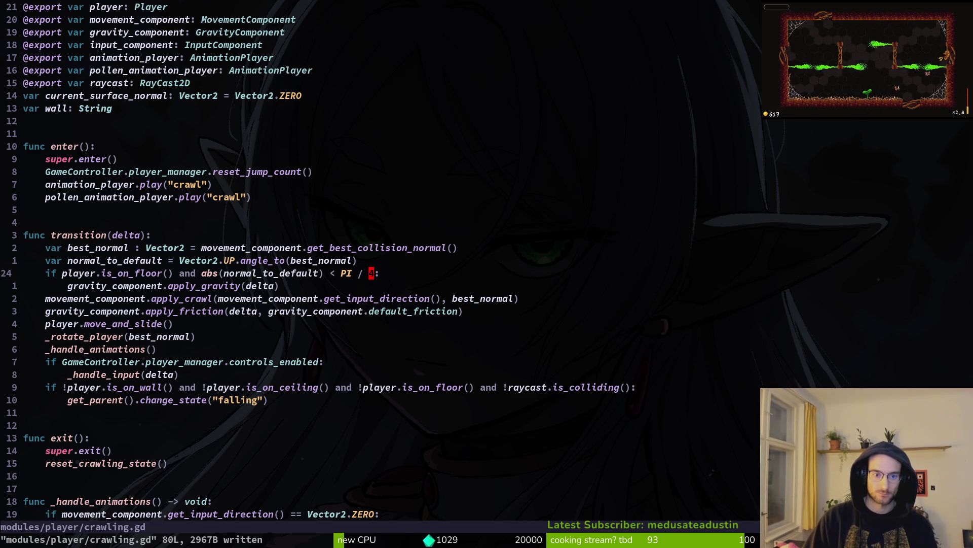
pyautogui.hotkey('alt', 'Tab')
pyautogui.press('F5')
pyautogui.hotkey('alt', 'Tab')
# - Make the comparison 'abs(normal_to_default) <= PI / 4' and save crawling.gd
pyautogui.press('b')
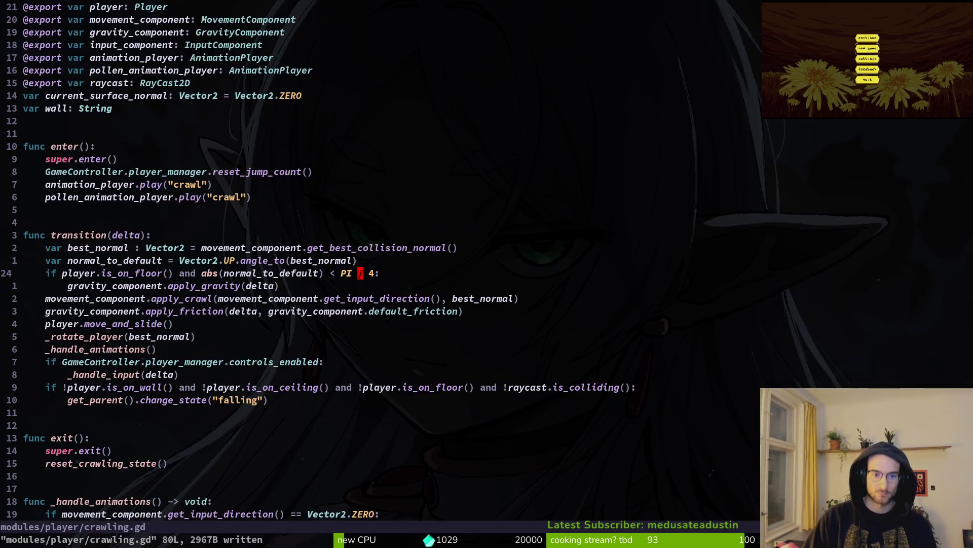
pyautogui.press('a')
pyautogui.press('Escape')
pyautogui.write(':w')
pyautogui.press('Return')
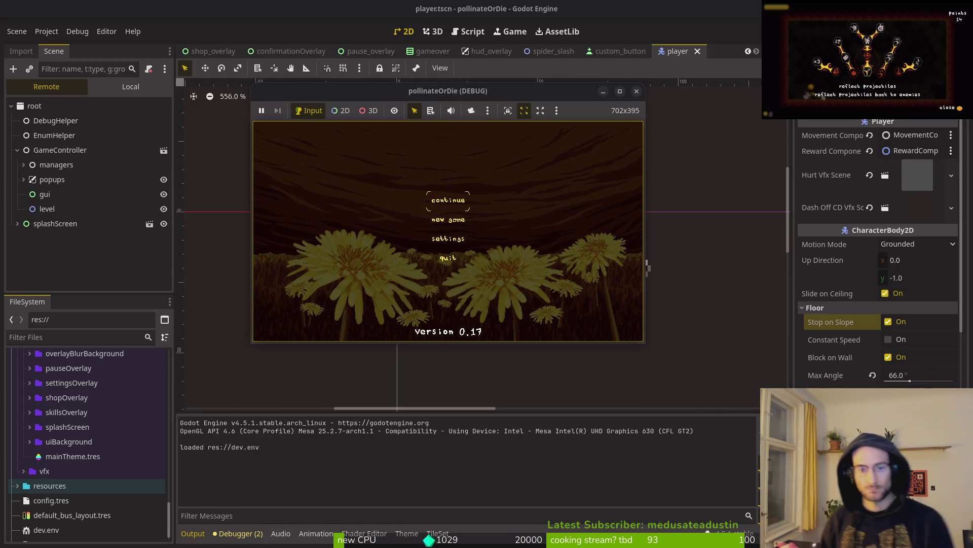
# - Test the bee crawling up slopes and walls, flying and dashing in the hive, then refocus the editor
pyautogui.press('Return')
pyautogui.press('d')
pyautogui.press('d')
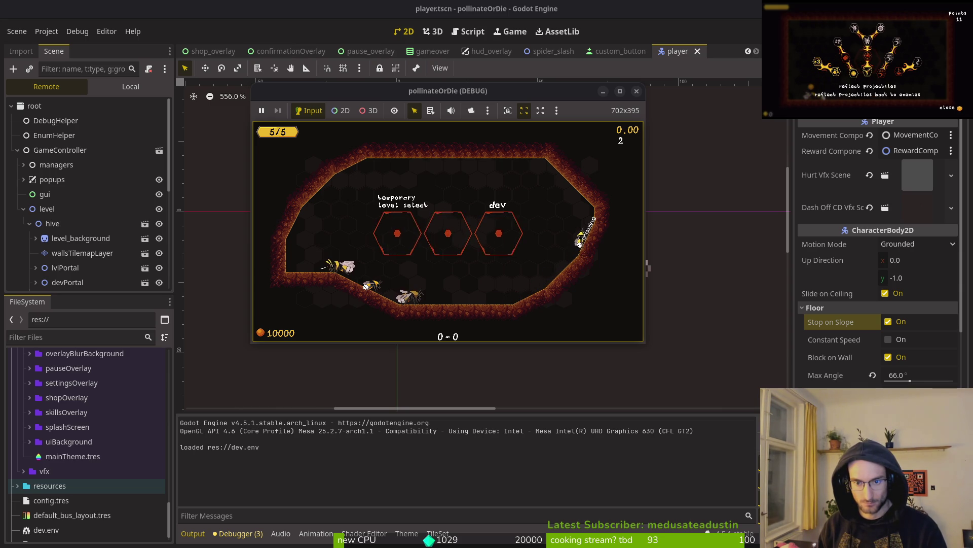
pyautogui.press('space')
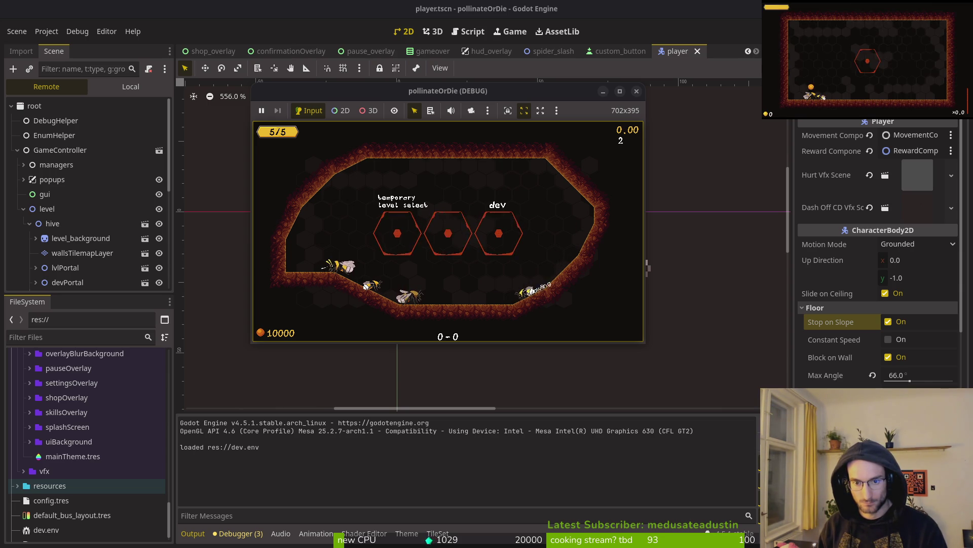
pyautogui.press('a')
pyautogui.press('d')
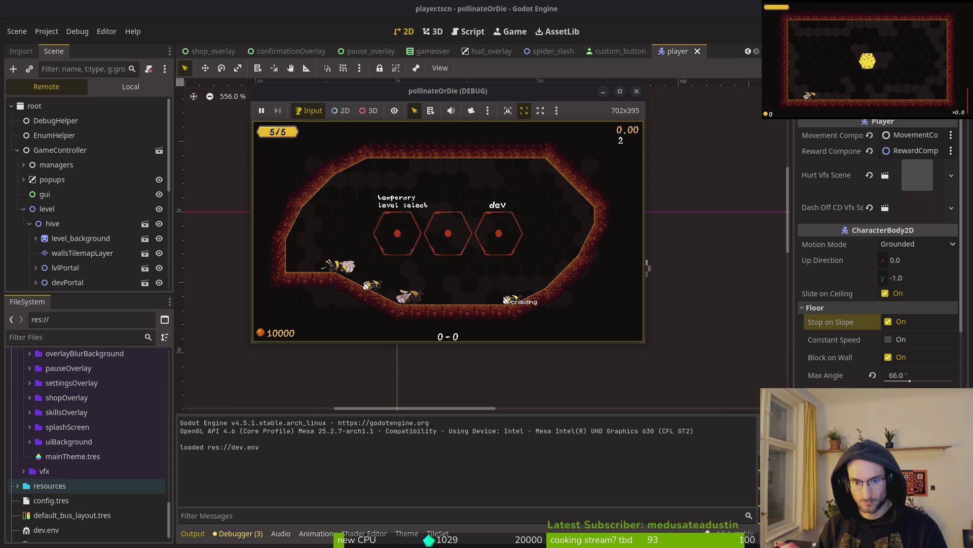
pyautogui.press('d')
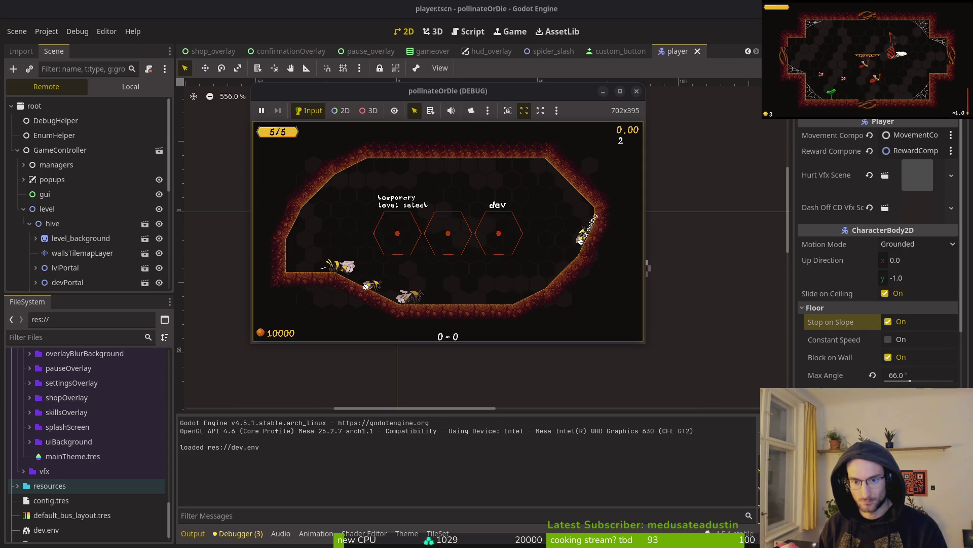
pyautogui.press('w')
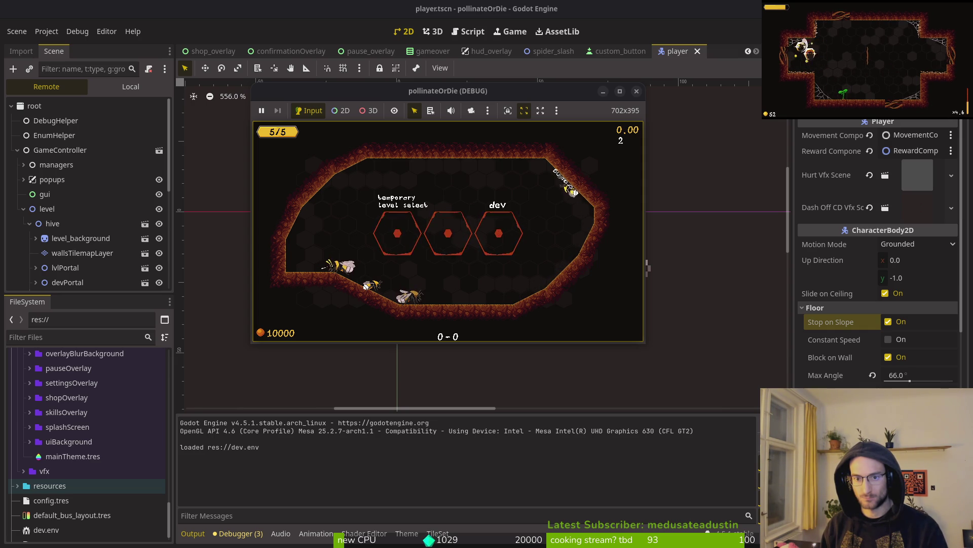
pyautogui.press('shift')
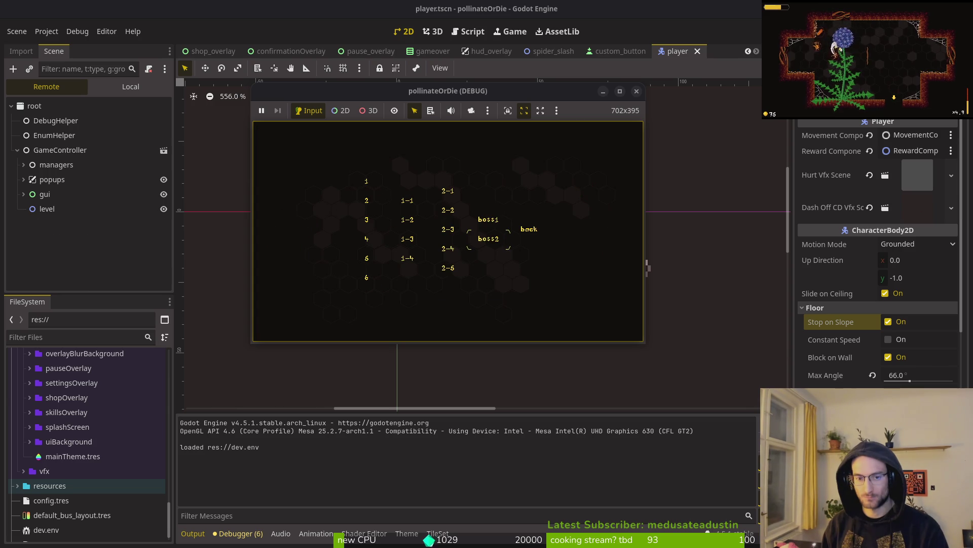
pyautogui.press('Escape')
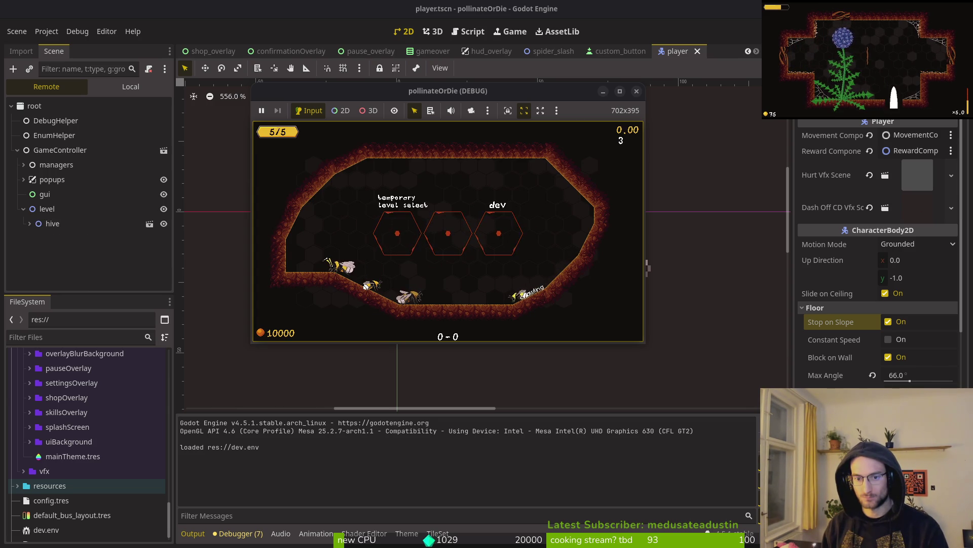
pyautogui.press('d')
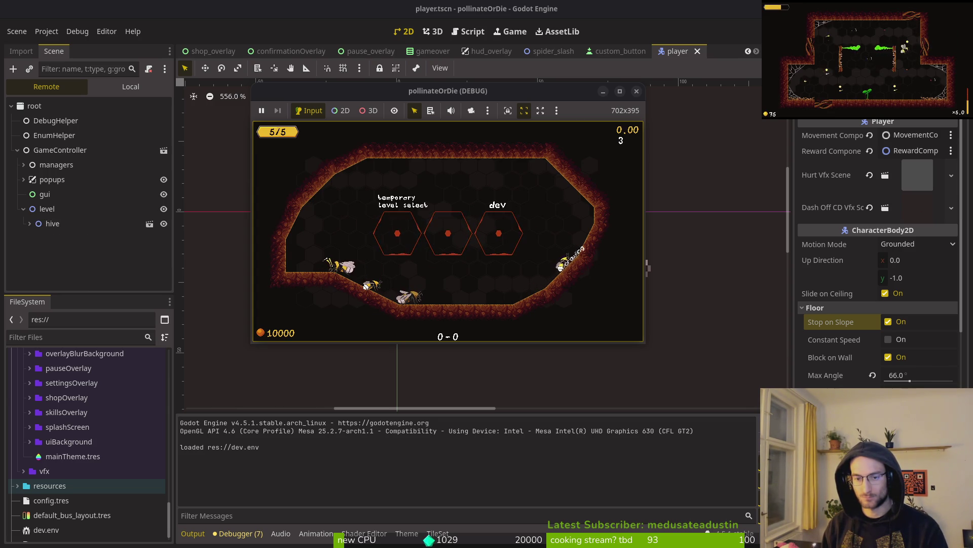
pyautogui.press('d')
pyautogui.press('a')
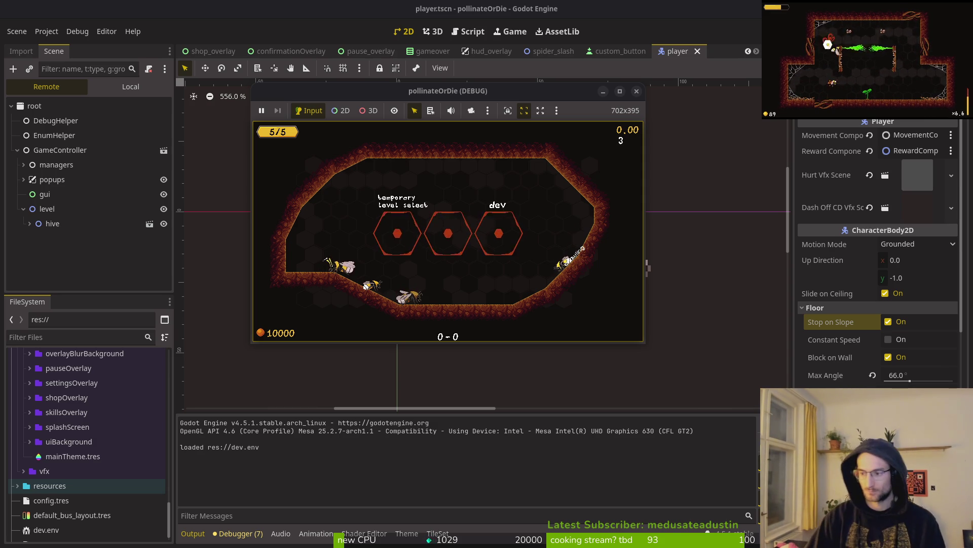
pyautogui.click(649, 268)
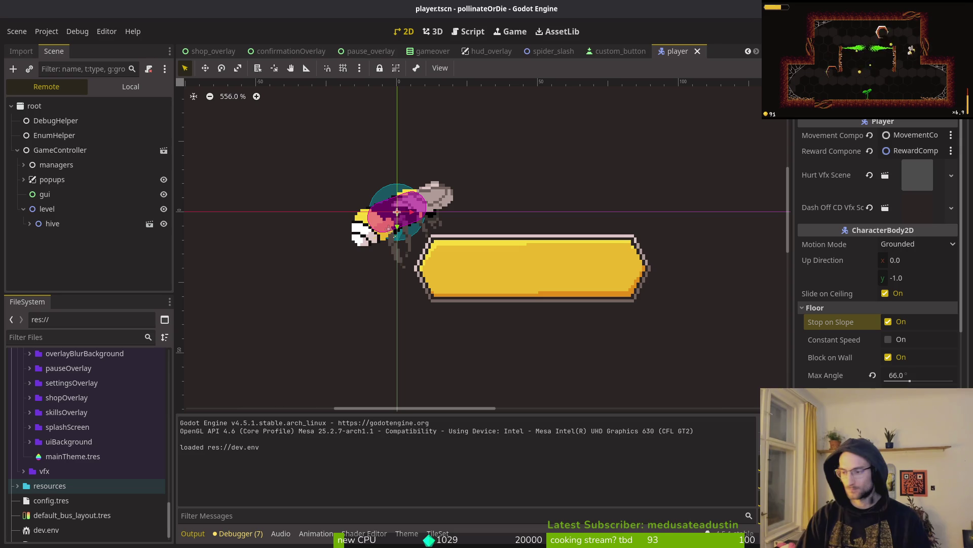
# - Remove the abs(normal_to_default) angle limit from crawling.gd's floor check and save it
pyautogui.hotkey('alt', 'Tab')
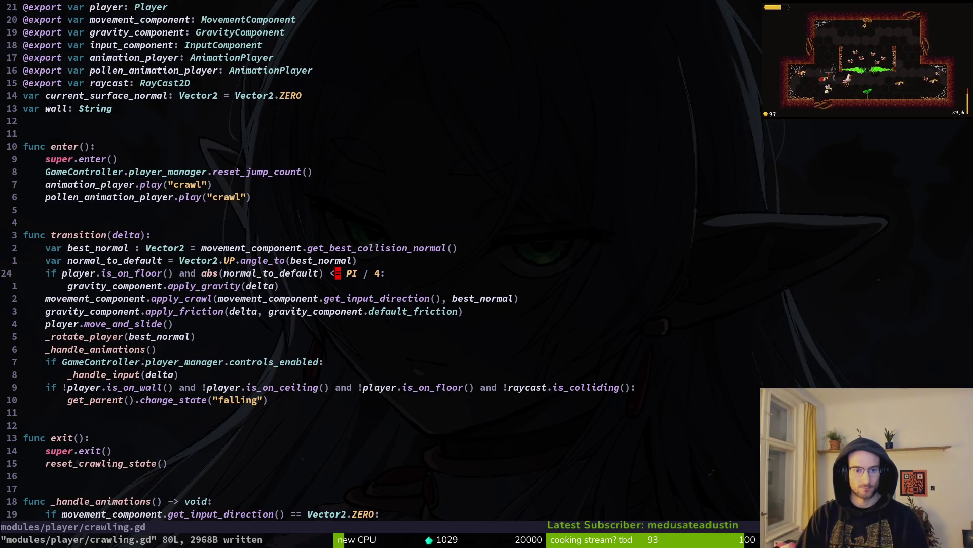
pyautogui.press('u')
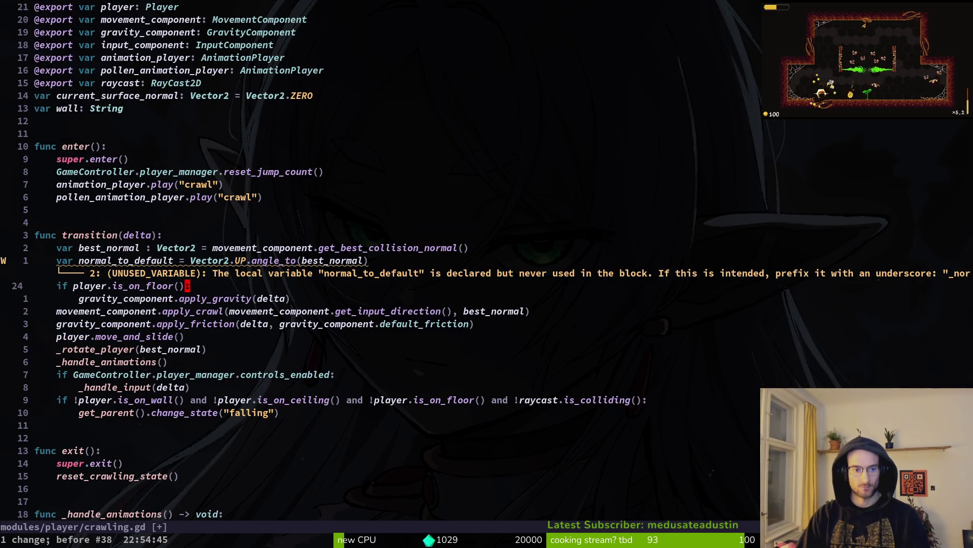
pyautogui.write(':w')
pyautogui.press('Return')
pyautogui.press('k')
pyautogui.press('^')
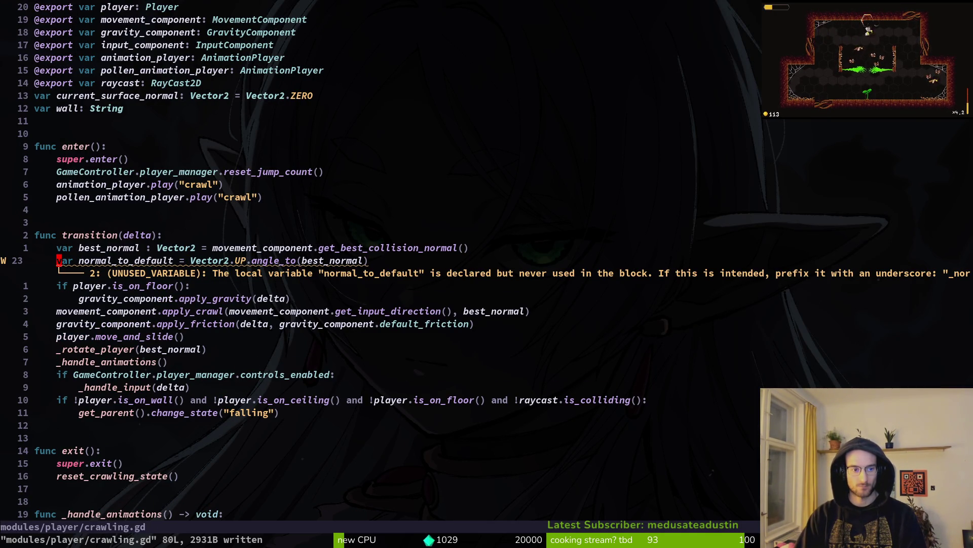
pyautogui.write('i@')
pyautogui.press('Escape')
pyautogui.write(':w')
pyautogui.press('Return')
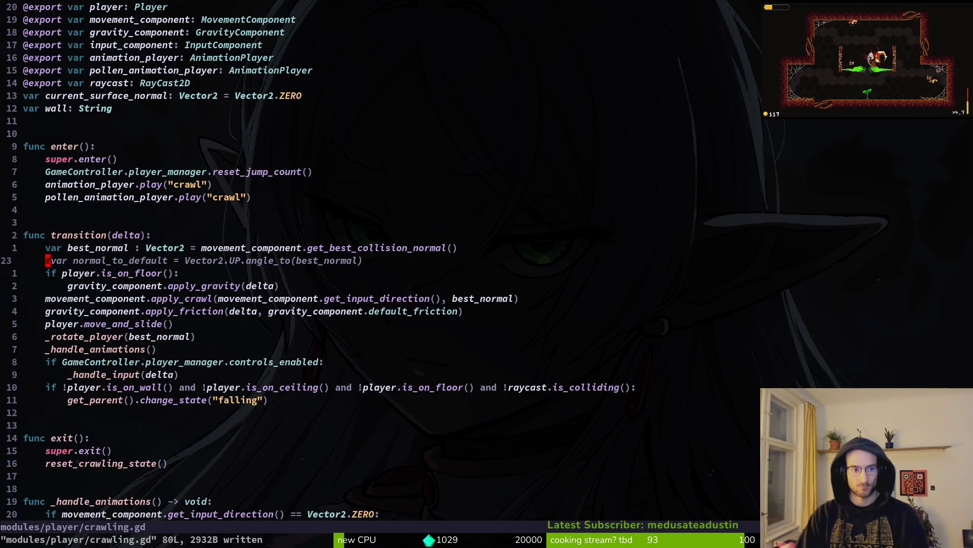
# - Comment out the unused normal_to_default line in movement_component.gd and save it
pyautogui.hotkey('ctrl', 'o')
pyautogui.write('j')
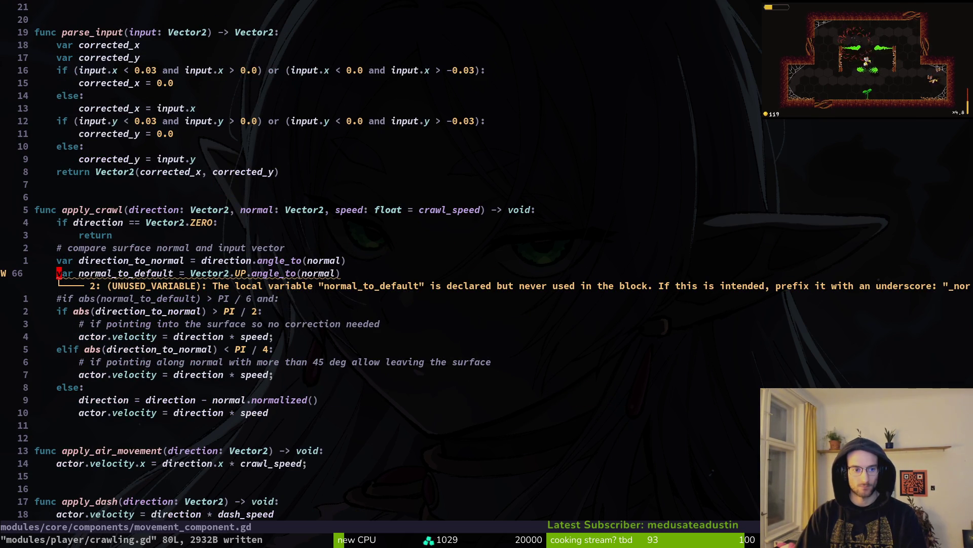
pyautogui.write('i#')
pyautogui.press('Escape')
pyautogui.write(':w')
pyautogui.press('Return')
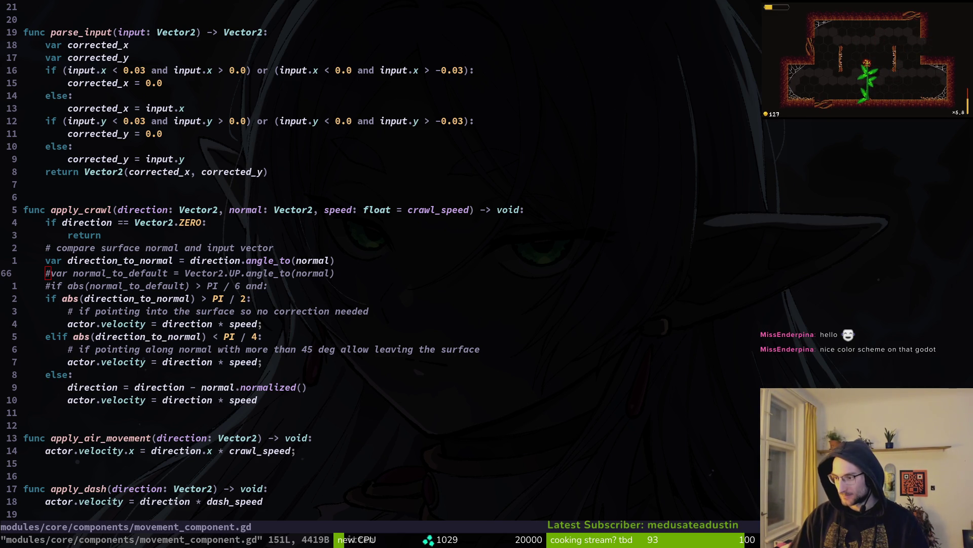
pyautogui.hotkey('ctrl', 's')
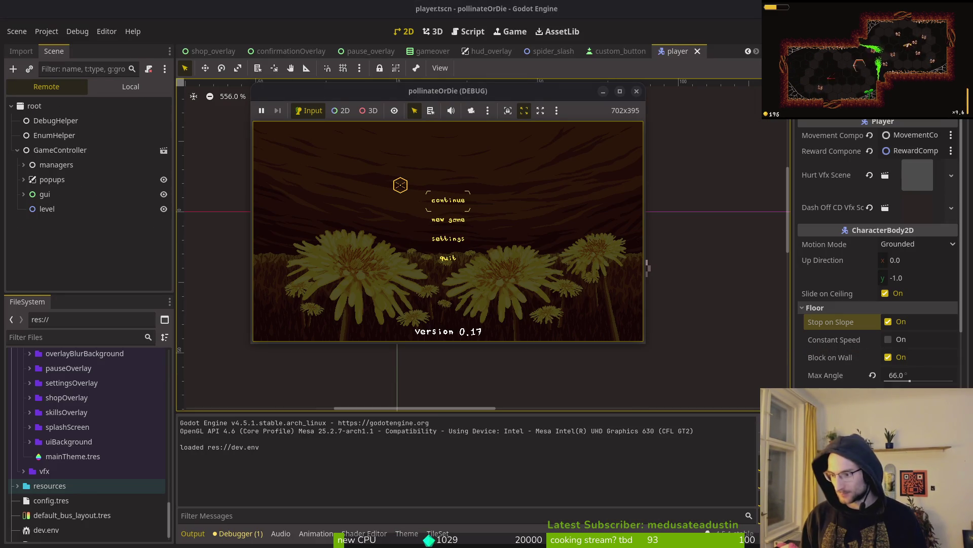
# - Continue into the hive, enter the middle hexagon to load level2, and maximize the game window
pyautogui.press('Return')
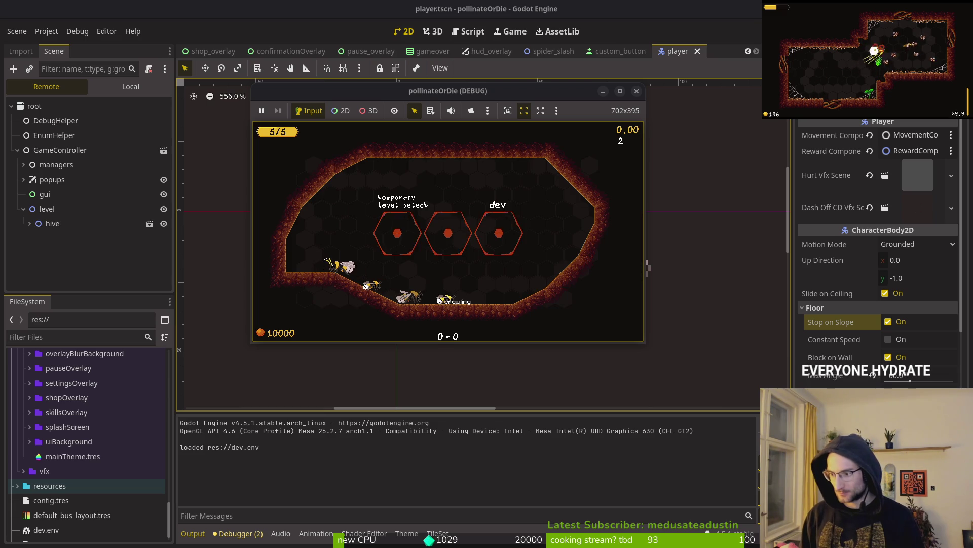
pyautogui.press('a')
pyautogui.press('Escape')
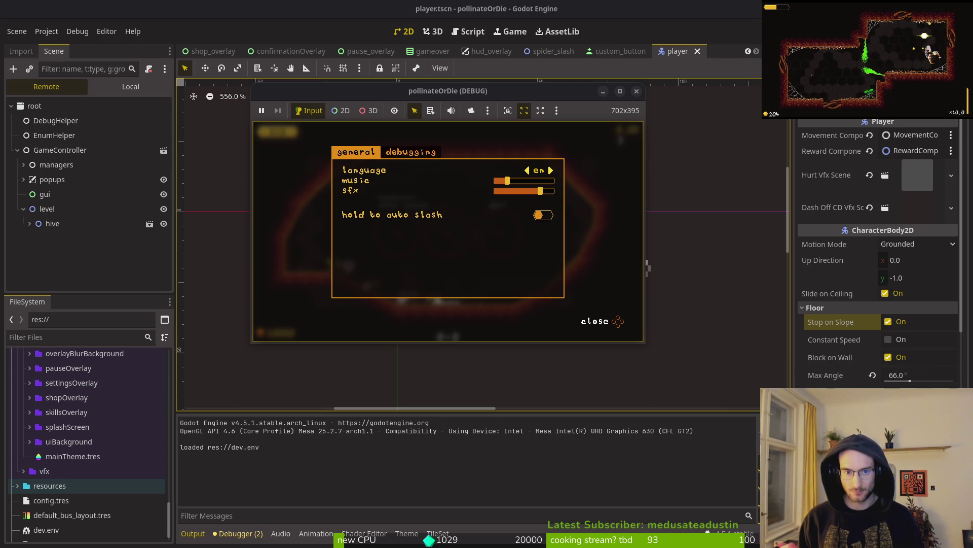
pyautogui.press('e')
pyautogui.press('Escape')
pyautogui.press('w')
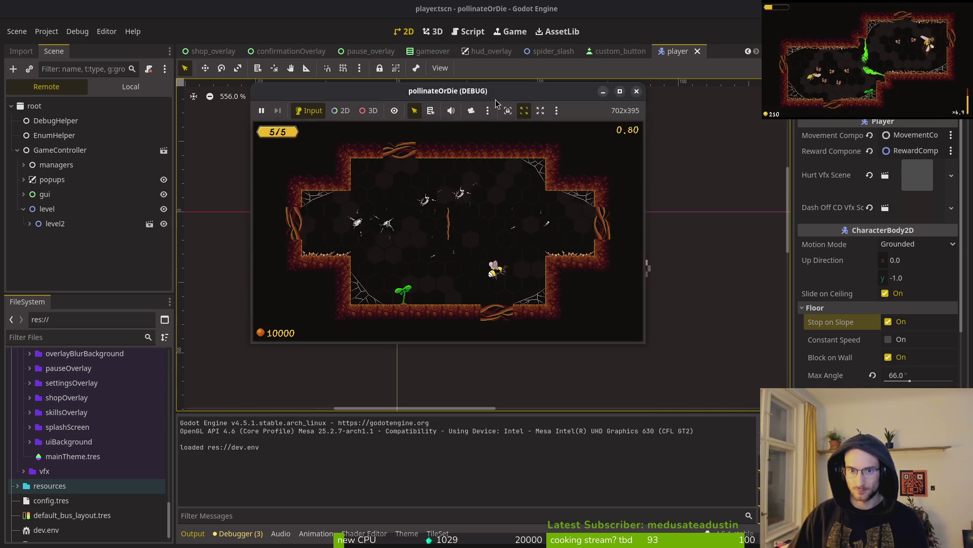
pyautogui.doubleClick(496, 99)
# - Fly around the level2 arena attacking and dodging the flies
pyautogui.press('a')
pyautogui.press('s')
pyautogui.press('w')
pyautogui.press('s')
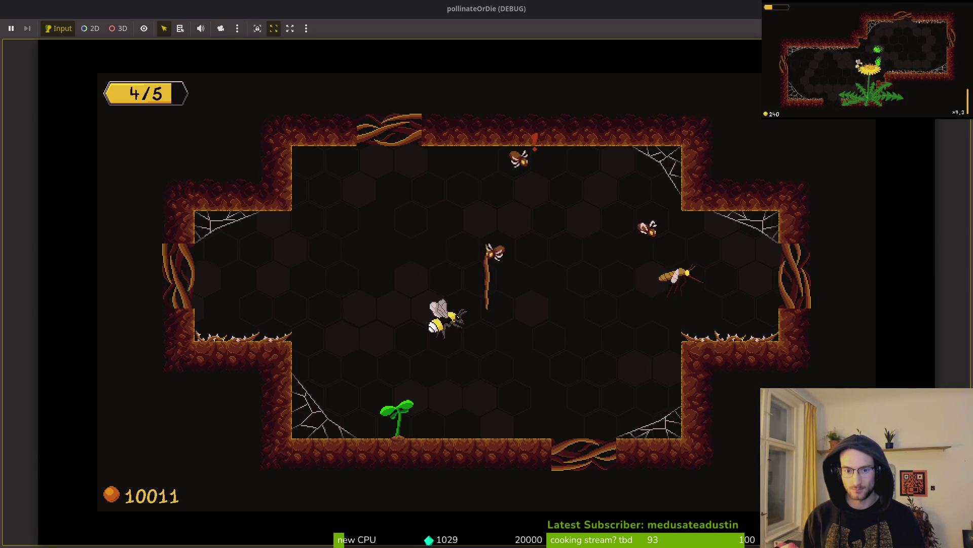
pyautogui.press('w')
pyautogui.press('d')
pyautogui.press('d')
pyautogui.press('w')
pyautogui.press('a')
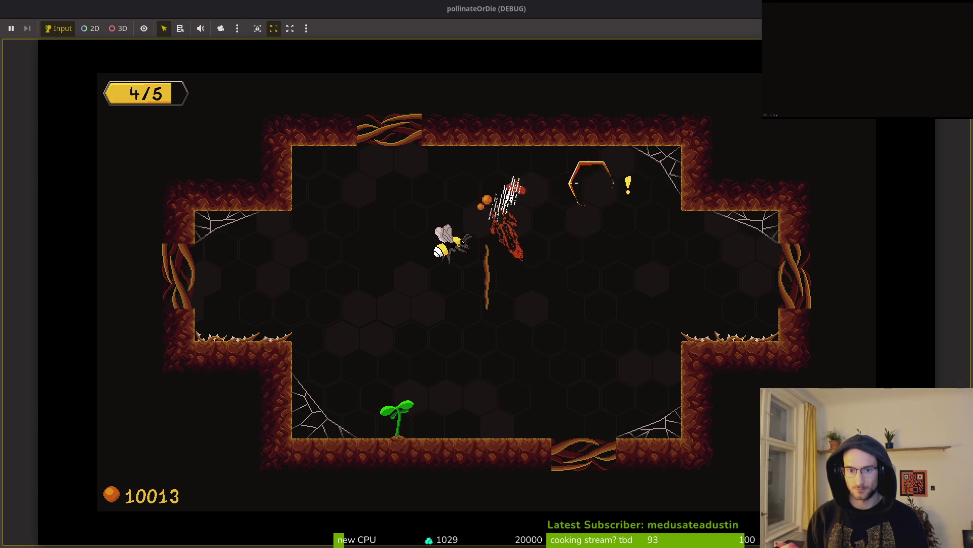
pyautogui.press('s')
pyautogui.press('w')
pyautogui.press('d')
pyautogui.press('s')
pyautogui.press('d')
pyautogui.press('a')
# - Keep attacking the remaining fly while moving between the floor and the top
pyautogui.press('s')
pyautogui.press('a')
pyautogui.press('w')
pyautogui.press('d')
pyautogui.press('s')
pyautogui.press('a')
pyautogui.press('w')
pyautogui.press('s')
pyautogui.press('w')
pyautogui.press('s')
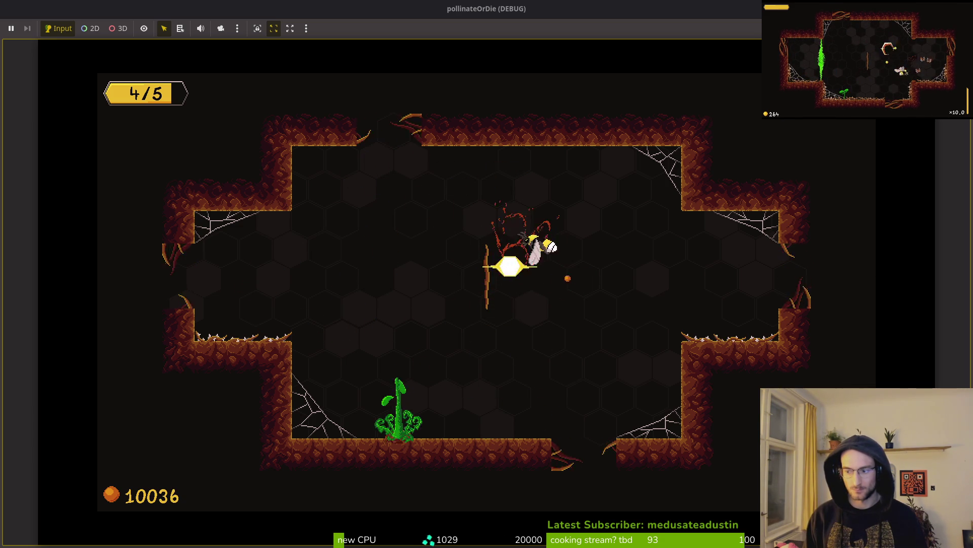
# - Pollinate the dandelion and collect the upgrade coins above it
pyautogui.press('a')
pyautogui.press('s')
pyautogui.press('w')
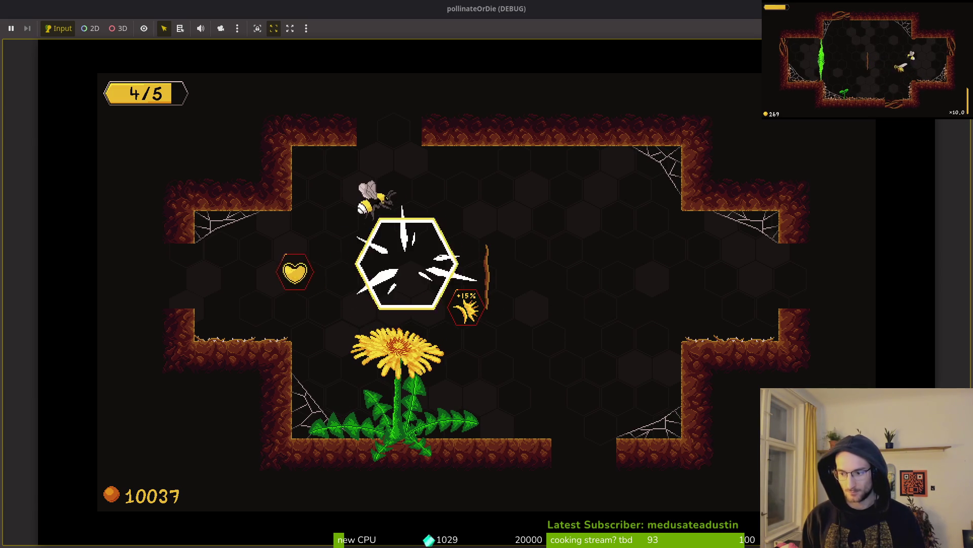
pyautogui.press('s')
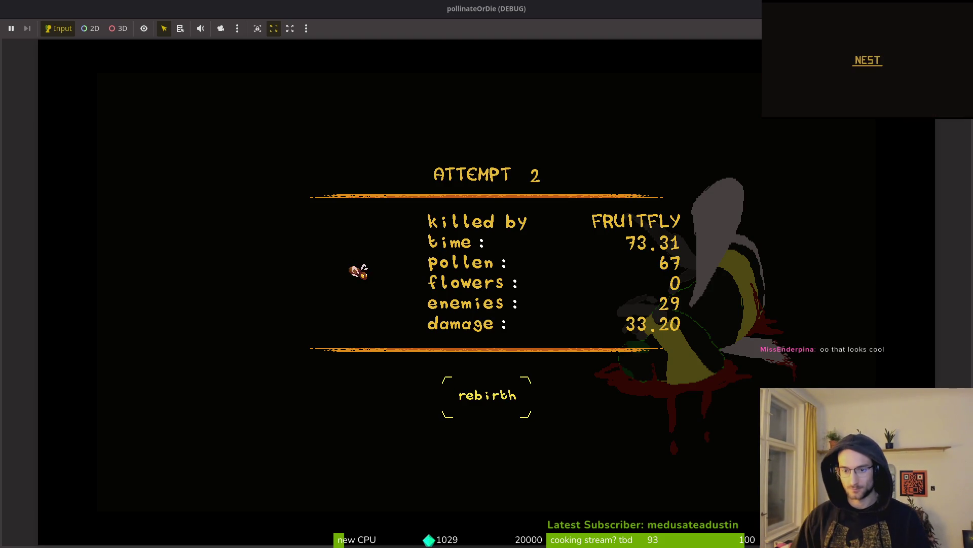
# - Stop the running game with F8 once the game-over stats appear
pyautogui.press('F8')
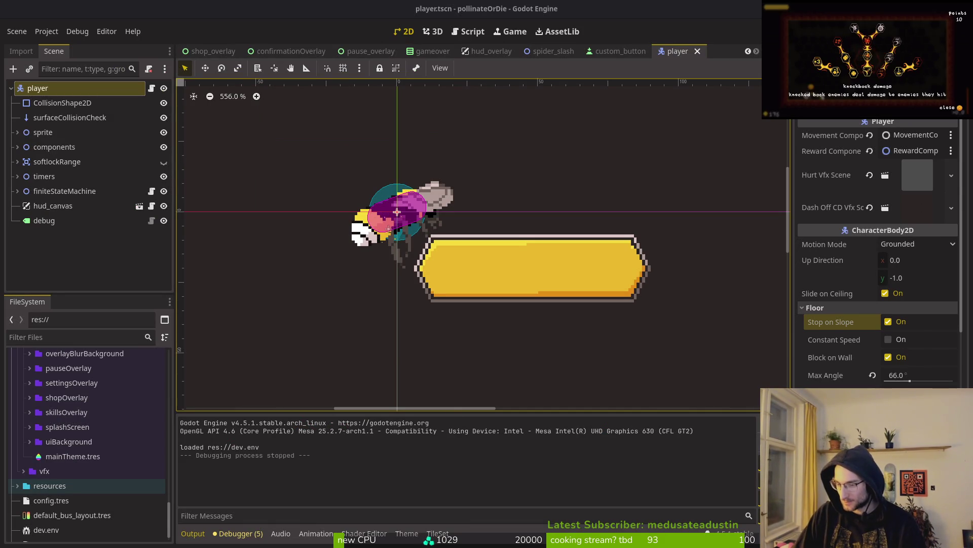
pyautogui.click(729, 316)
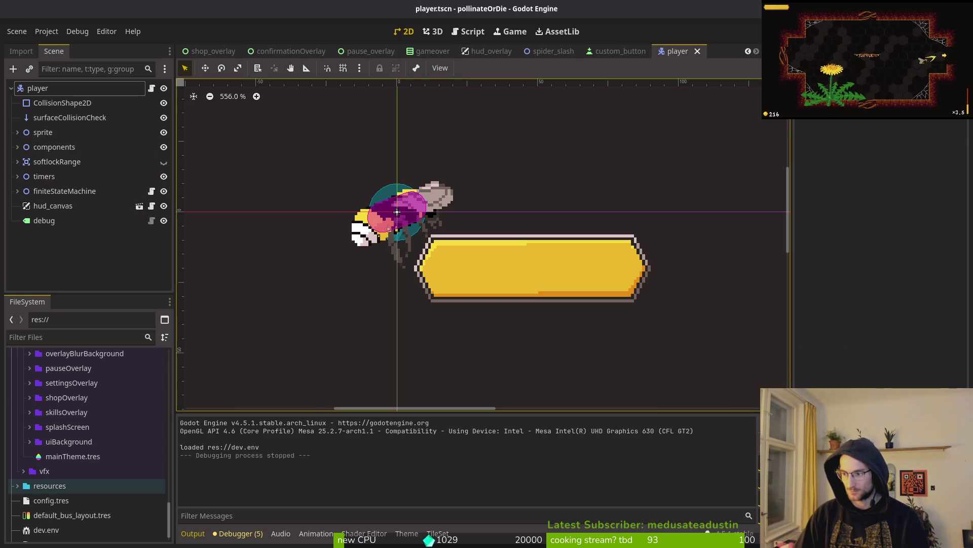
pyautogui.hotkey('alt', 'Tab')
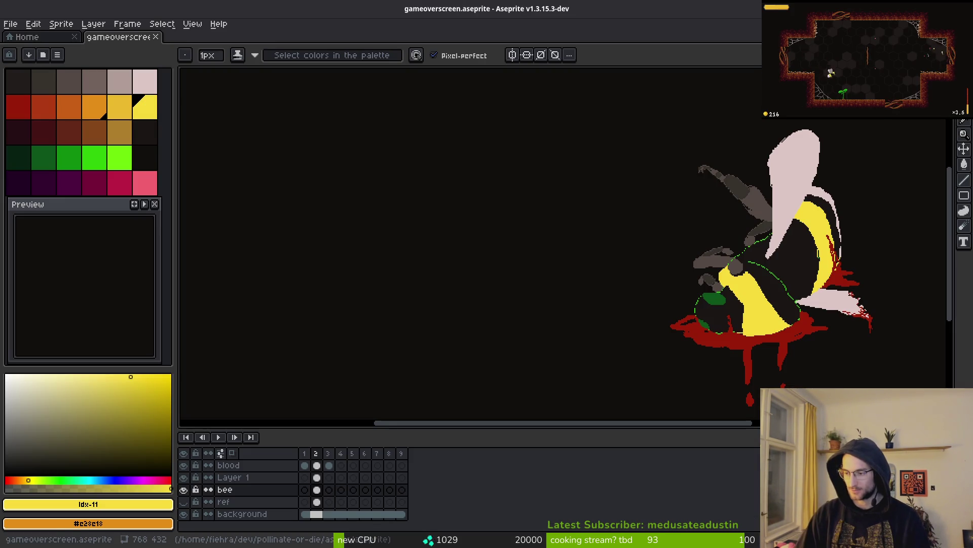
pyautogui.hotkey('alt', 'Tab')
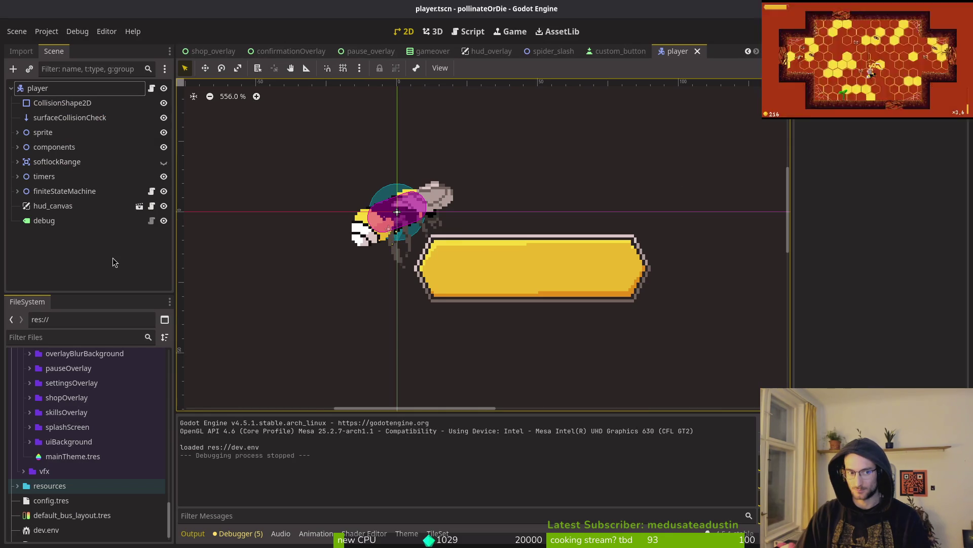
# - Close the player, spider_slash, custom_button, hud_overlay, gameover, pause_overlay and shop_overlay scene tabs
pyautogui.click(697, 51)
pyautogui.click(652, 52)
pyautogui.click(583, 52)
pyautogui.click(597, 51)
pyautogui.click(533, 51)
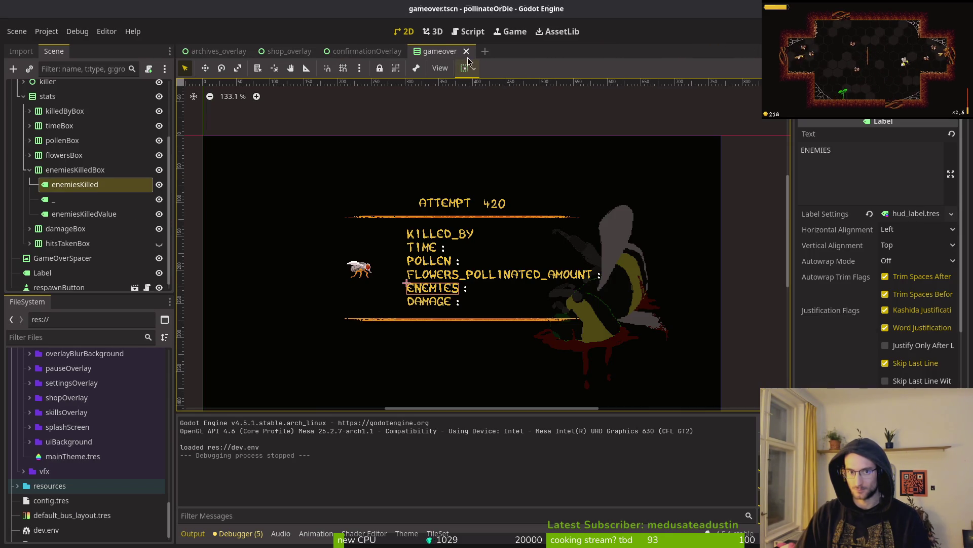
pyautogui.click(479, 51)
pyautogui.click(321, 51)
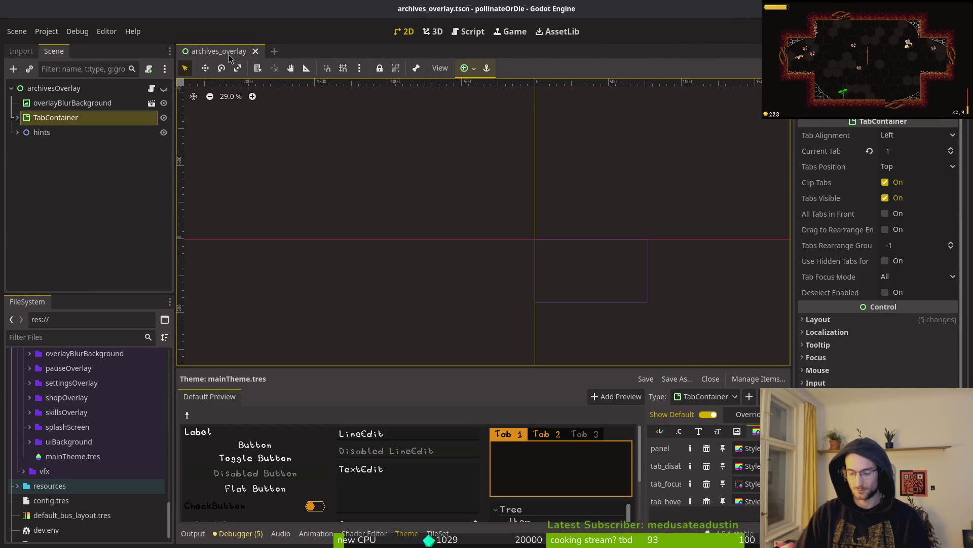
# - Open gameover.tscn and collapse its enemiesKilledBox, stats and gameoverData nodes in the Scene tree
pyautogui.hotkey('ctrl', 'shift', 'o')
pyautogui.write('gameover')
pyautogui.press('Return')
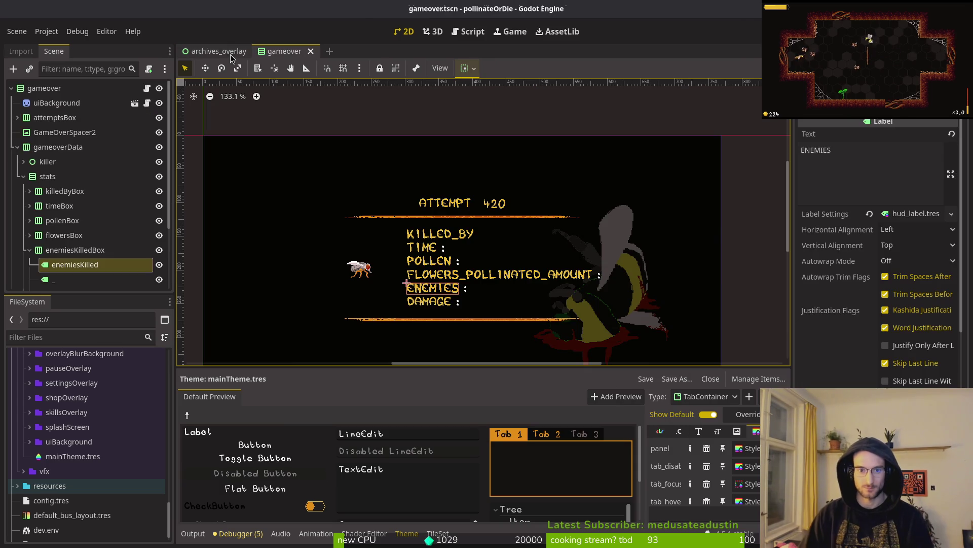
pyautogui.scroll(-1, 483, 257)
pyautogui.scroll(2, 509, 291)
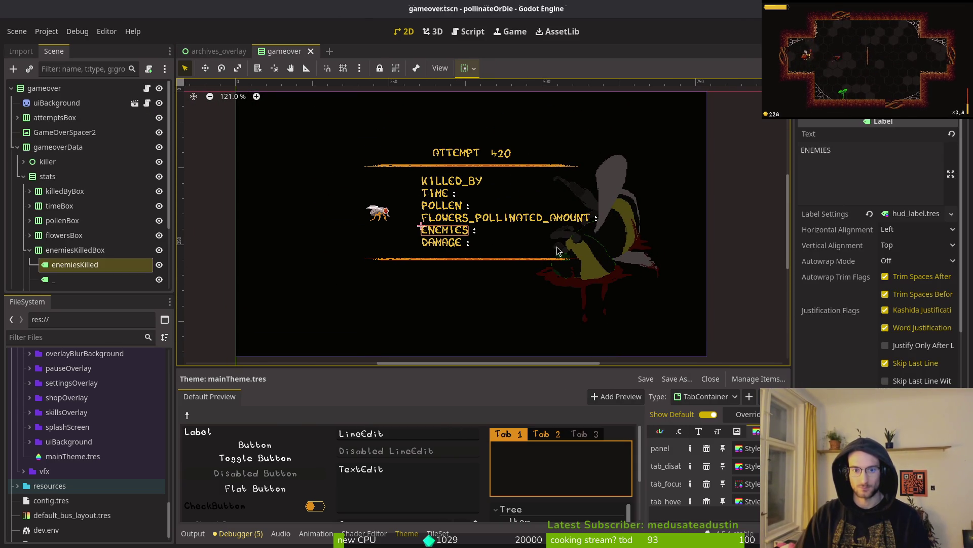
pyautogui.click(36, 251)
pyautogui.click(30, 250)
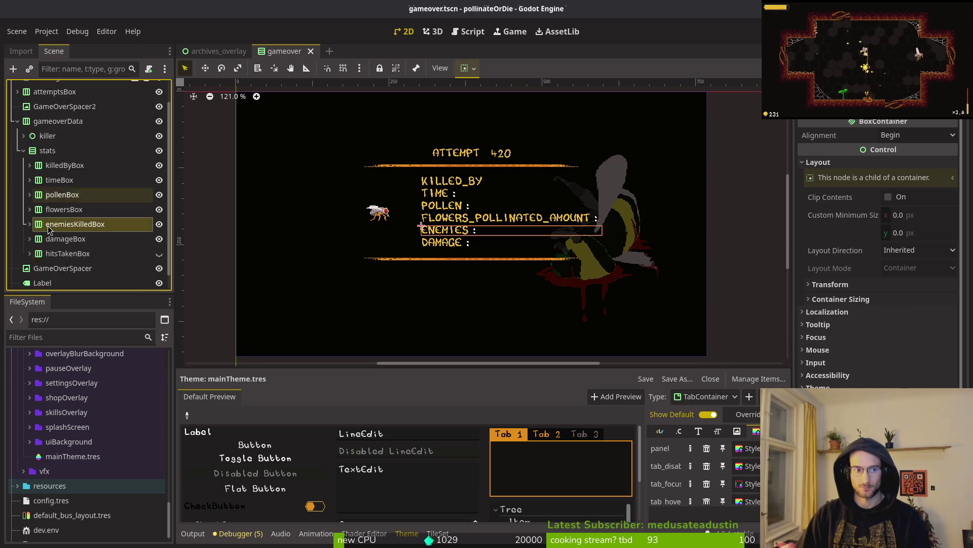
pyautogui.click(23, 176)
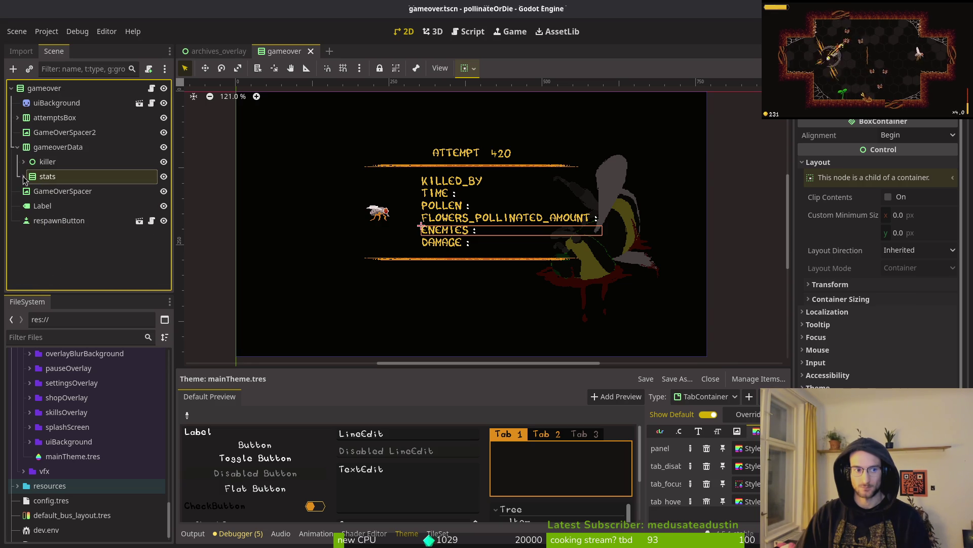
pyautogui.click(21, 146)
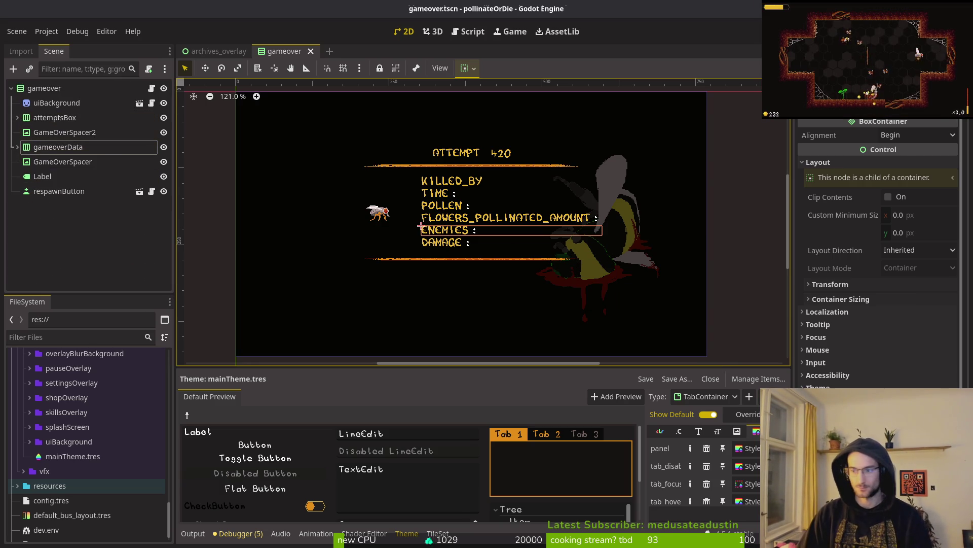
pyautogui.press('super+2')
# - Save and exit the editor back to tig, then review the movement_component.gd diff
pyautogui.write(':wq')
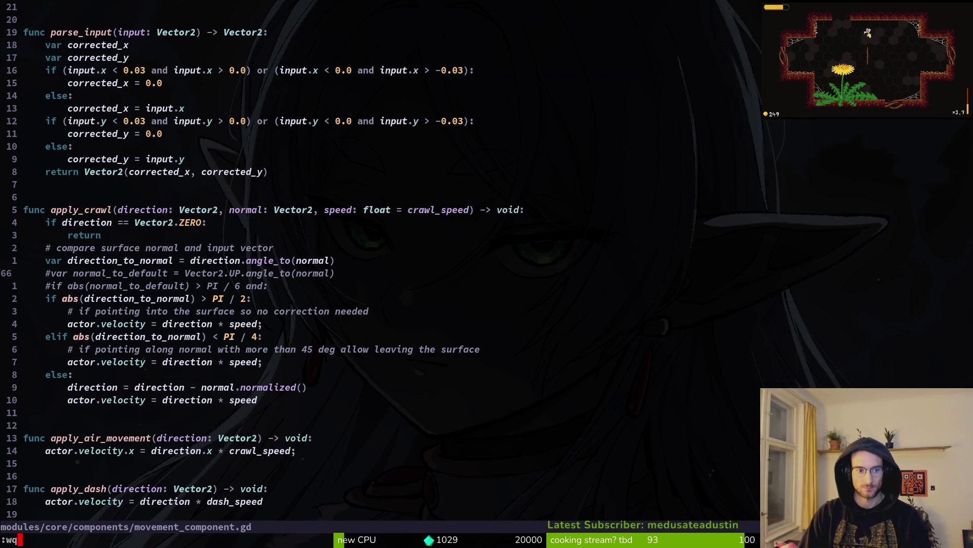
pyautogui.press('Return')
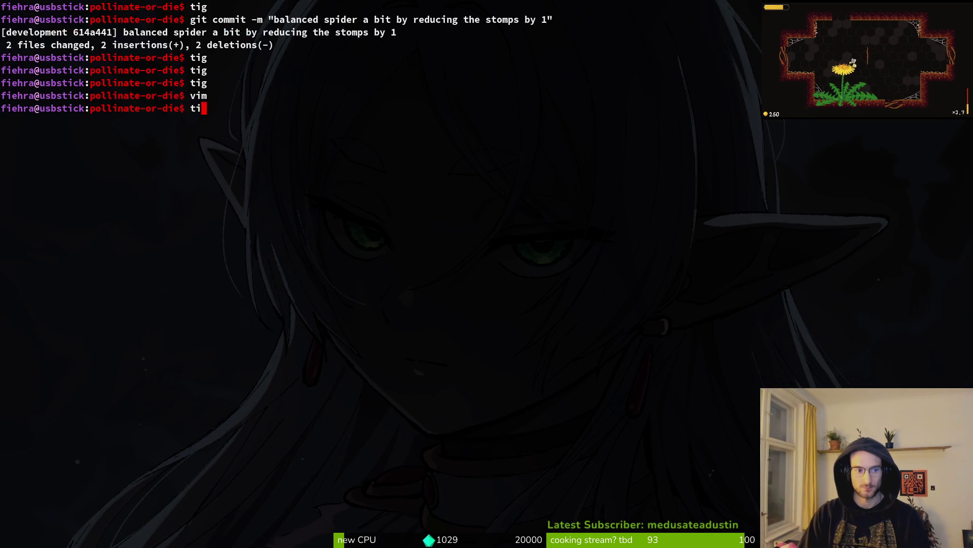
pyautogui.press('Down')
pyautogui.press('Down')
pyautogui.press('Down')
pyautogui.press('Up')
pyautogui.press('Return')
pyautogui.press('q')
# - Stage custom_button.tscn after viewing its diff, check the gameover.tscn diff, and return to Godot
pyautogui.press('Down')
pyautogui.press('Down')
pyautogui.press('Down')
pyautogui.press('Down')
pyautogui.press('Down')
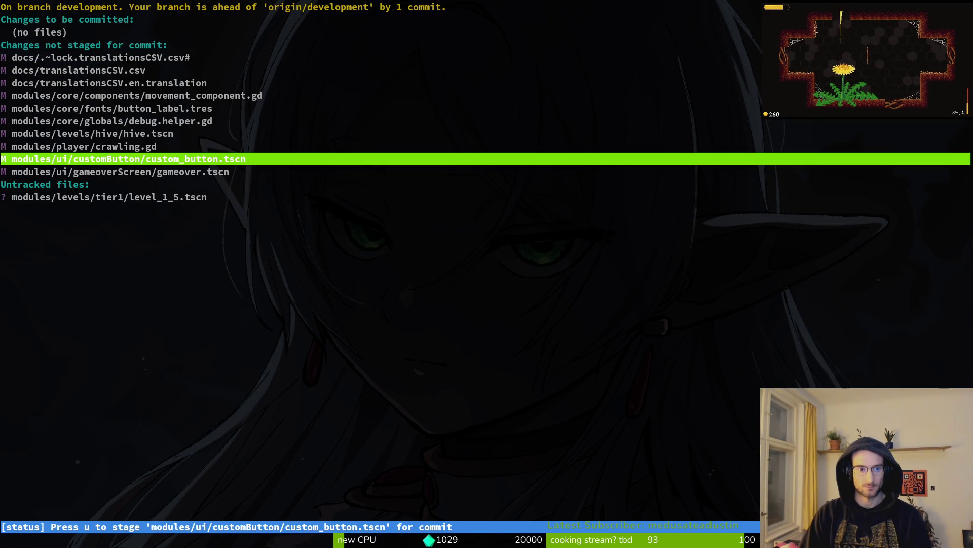
pyautogui.press('Return')
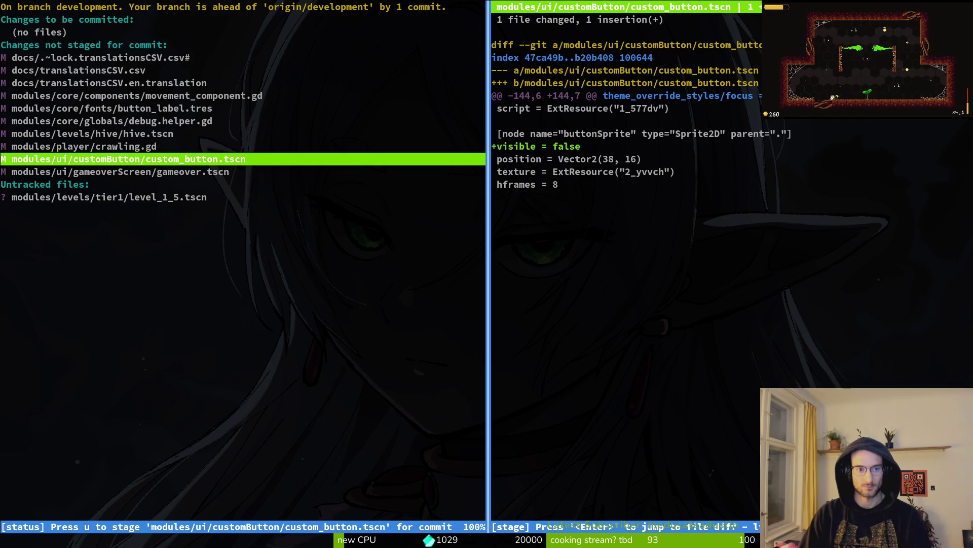
pyautogui.press('u')
pyautogui.press('Return')
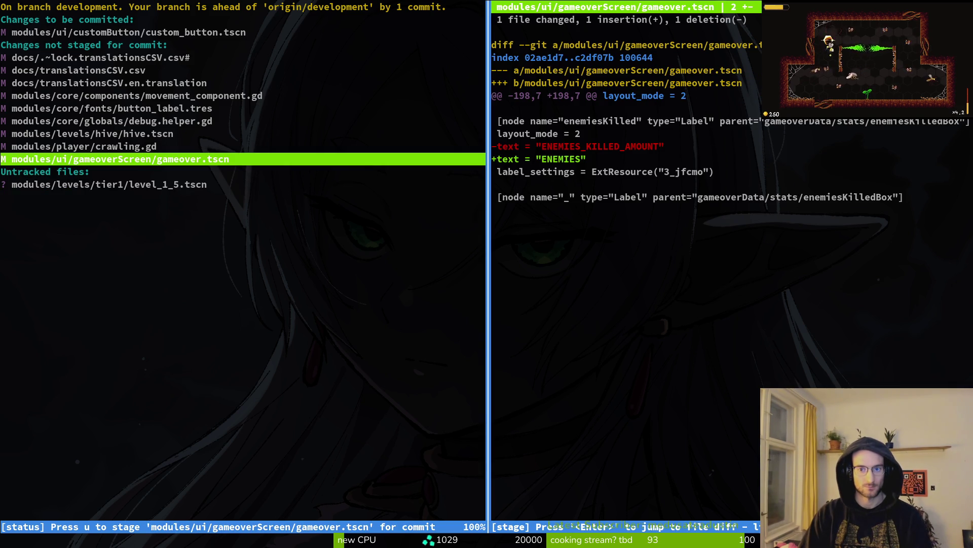
pyautogui.hotkey('alt', 'Tab')
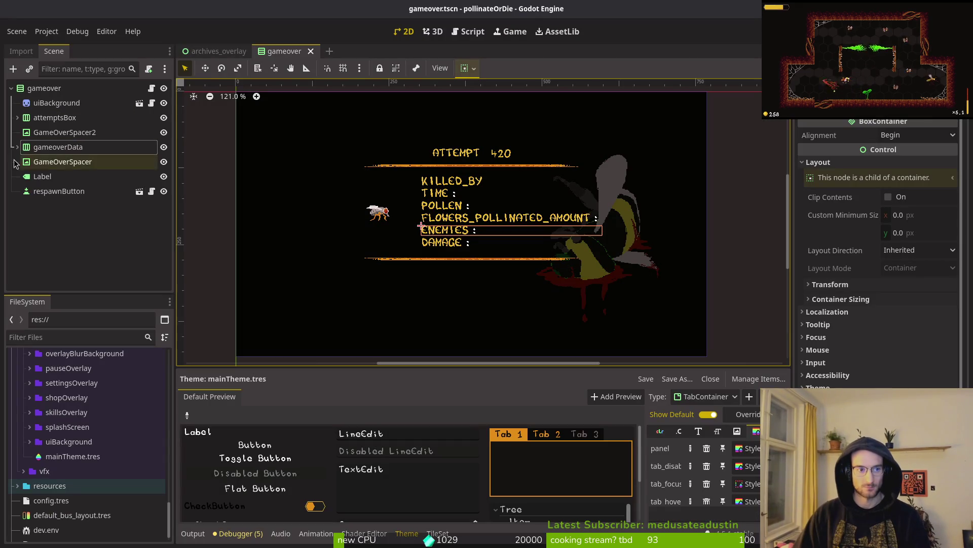
# - Change the flowersBox label text to FLOWERS and save gameover.tscn
pyautogui.click(18, 147)
pyautogui.click(23, 176)
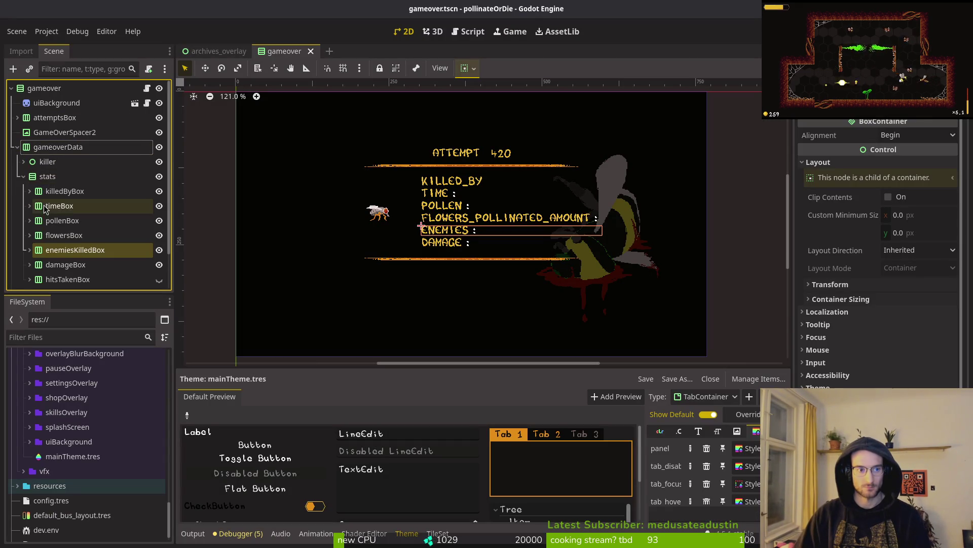
pyautogui.click(30, 235)
pyautogui.click(62, 250)
pyautogui.click(71, 279)
pyautogui.click(62, 250)
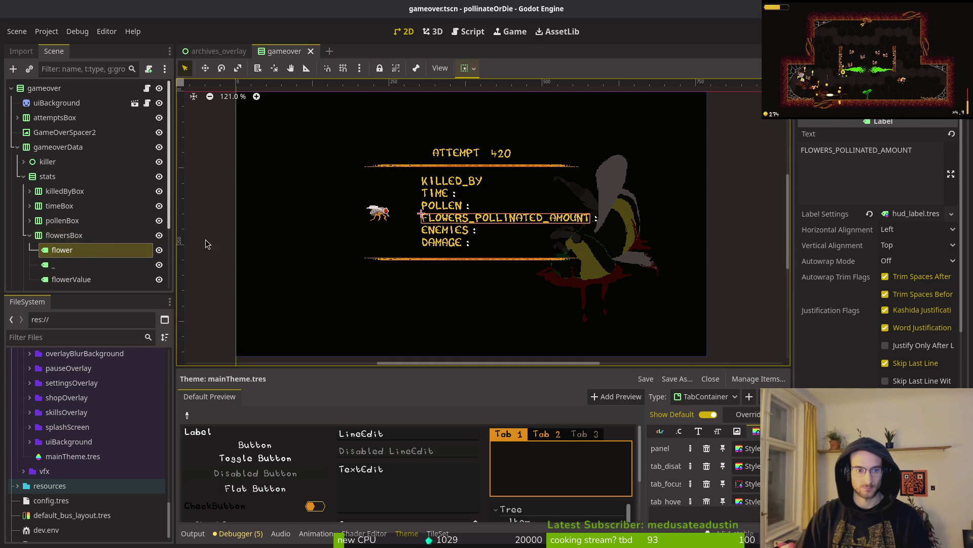
pyautogui.click(901, 155)
pyautogui.hotkey('ctrl', 'a')
pyautogui.write('FK')
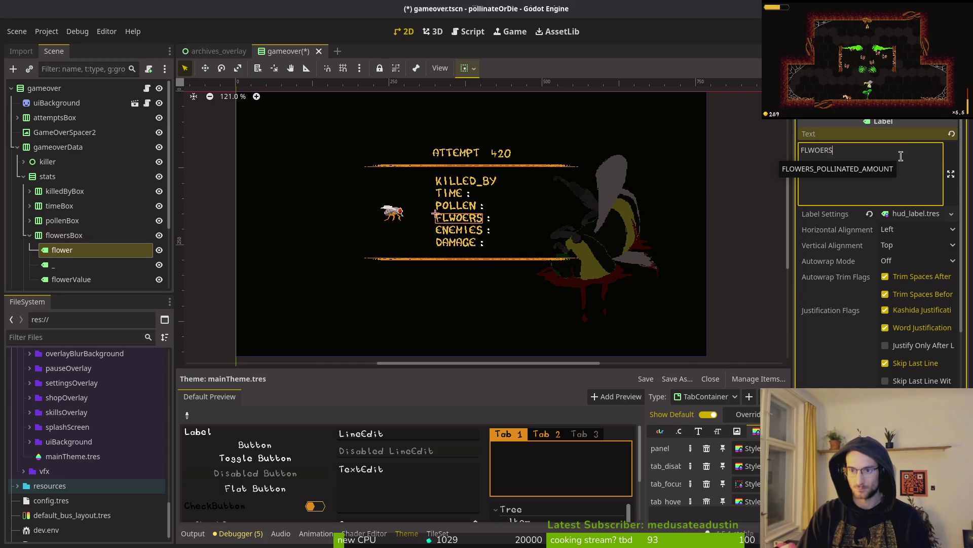
pyautogui.press('BackSpace')
pyautogui.press('BackSpace')
pyautogui.press('BackSpace')
pyautogui.write('OWERS')
pyautogui.press('Return')
pyautogui.press('BackSpace')
pyautogui.click(743, 208)
pyautogui.hotkey('ctrl', 's')
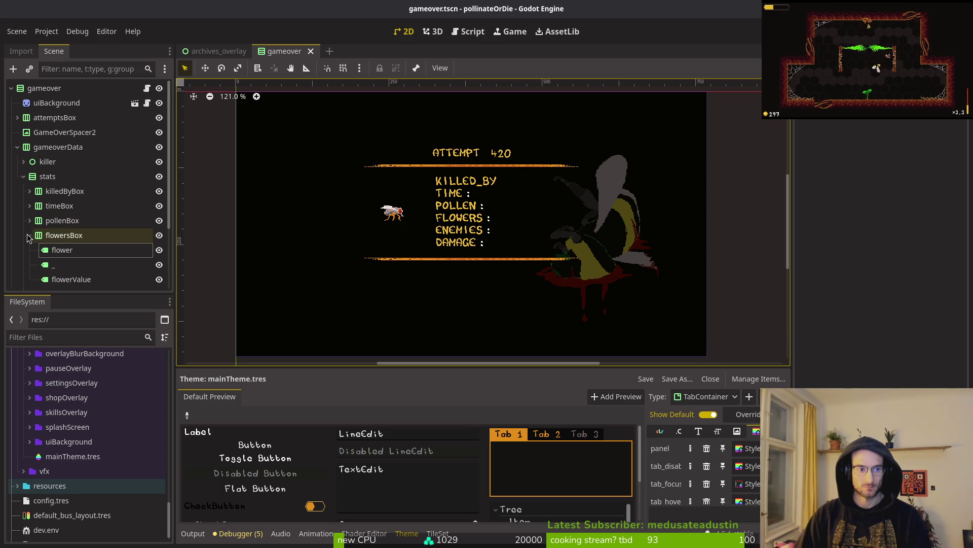
# - Delete the colon label under timeBox
pyautogui.click(30, 235)
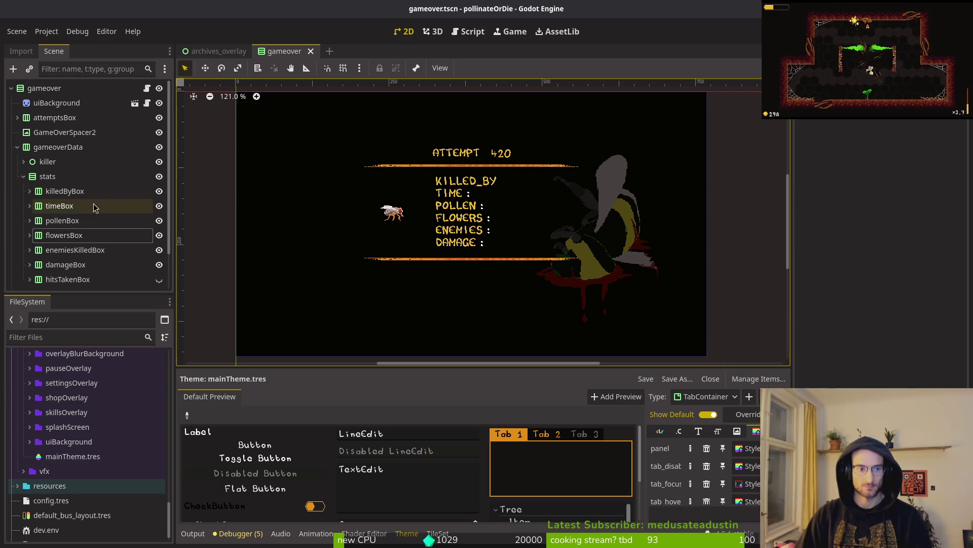
pyautogui.click(33, 209)
pyautogui.click(27, 209)
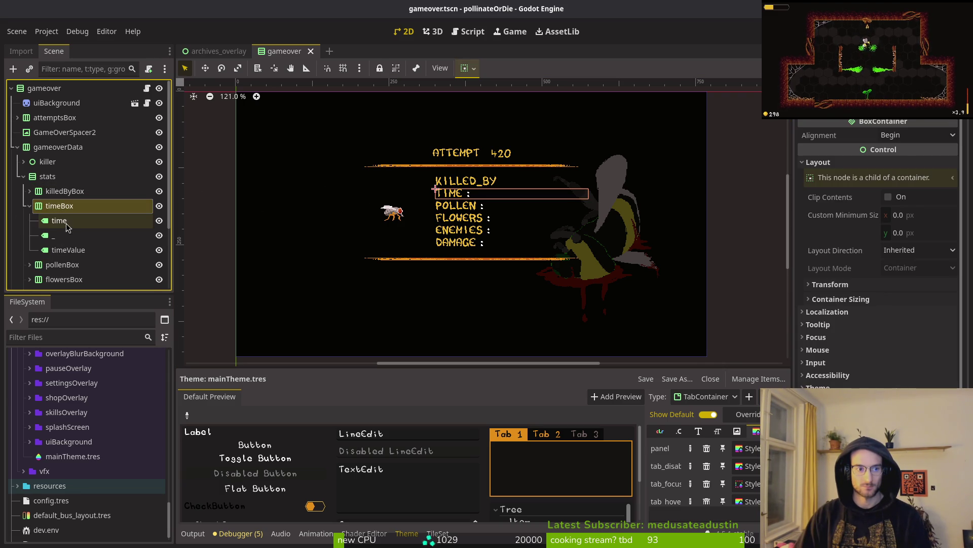
pyautogui.click(56, 235)
pyautogui.click(59, 220)
pyautogui.click(60, 232)
pyautogui.click(58, 248)
pyautogui.press('Up')
pyautogui.press('Delete')
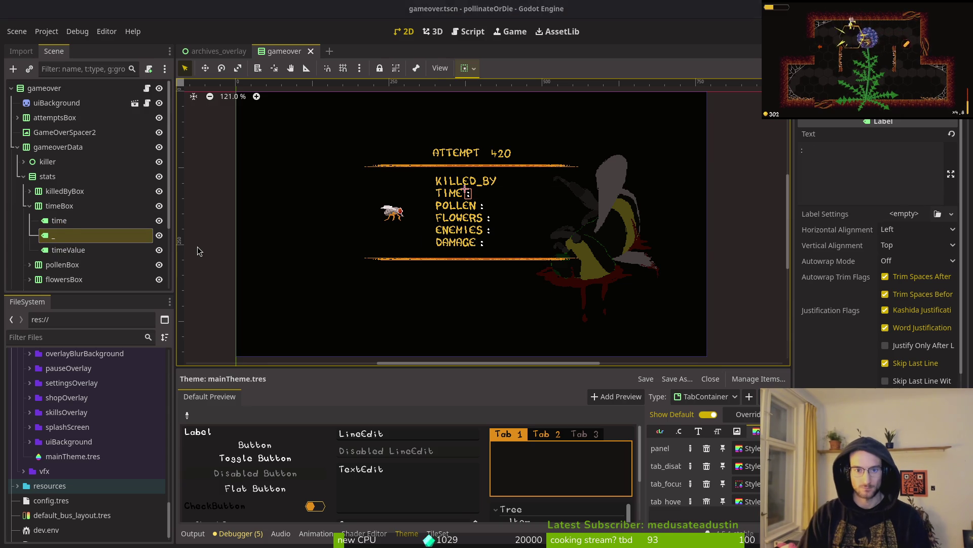
pyautogui.press('Return')
pyautogui.click(29, 206)
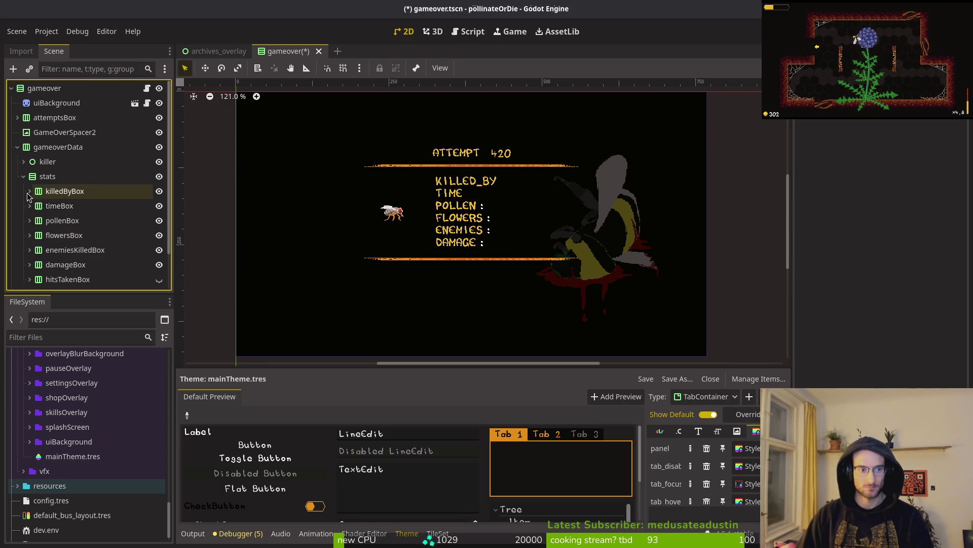
# - Delete the colon labels under flowersBox and pollenBox, then save the scene
pyautogui.click(29, 235)
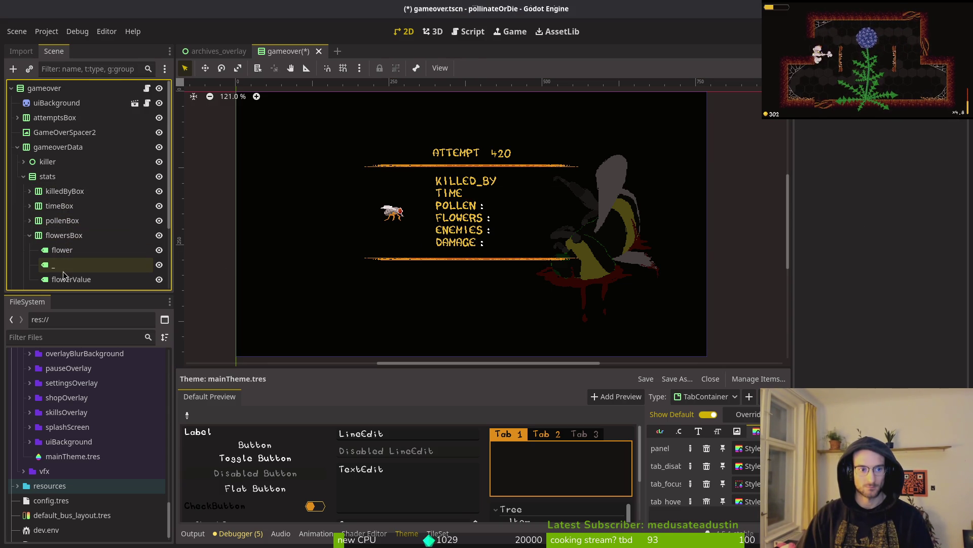
pyautogui.click(55, 270)
pyautogui.press('Delete')
pyautogui.press('Return')
pyautogui.click(29, 235)
pyautogui.click(29, 220)
pyautogui.click(66, 249)
pyautogui.press('Delete')
pyautogui.press('Return')
pyautogui.hotkey('ctrl', 's')
# - Delete the colon labels under enemiesKilledBox and damageBox
pyautogui.scroll(-2, 76, 228)
pyautogui.click(29, 213)
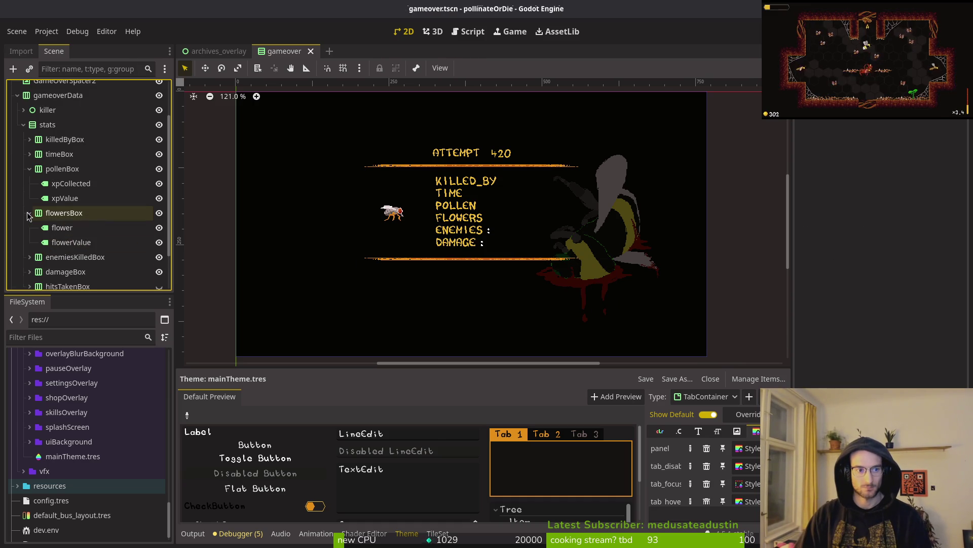
pyautogui.click(29, 257)
pyautogui.click(78, 237)
pyautogui.press('Delete')
pyautogui.press('Return')
pyautogui.click(29, 248)
pyautogui.scroll(-2, 55, 228)
pyautogui.click(58, 208)
pyautogui.press('Delete')
pyautogui.press('Return')
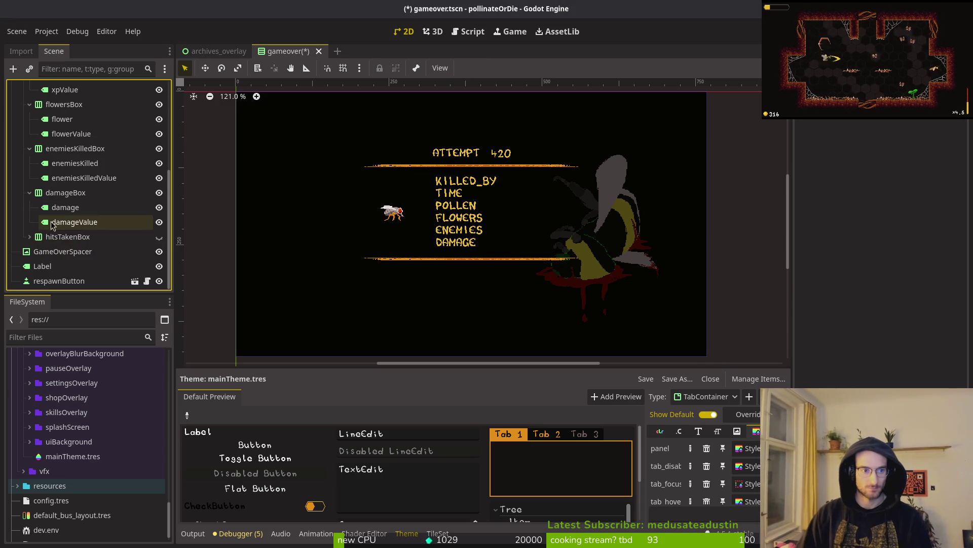
# - Delete the colon label under hitsTakenBox and save the scene
pyautogui.click(29, 223)
pyautogui.scroll(-2, 56, 223)
pyautogui.click(86, 227)
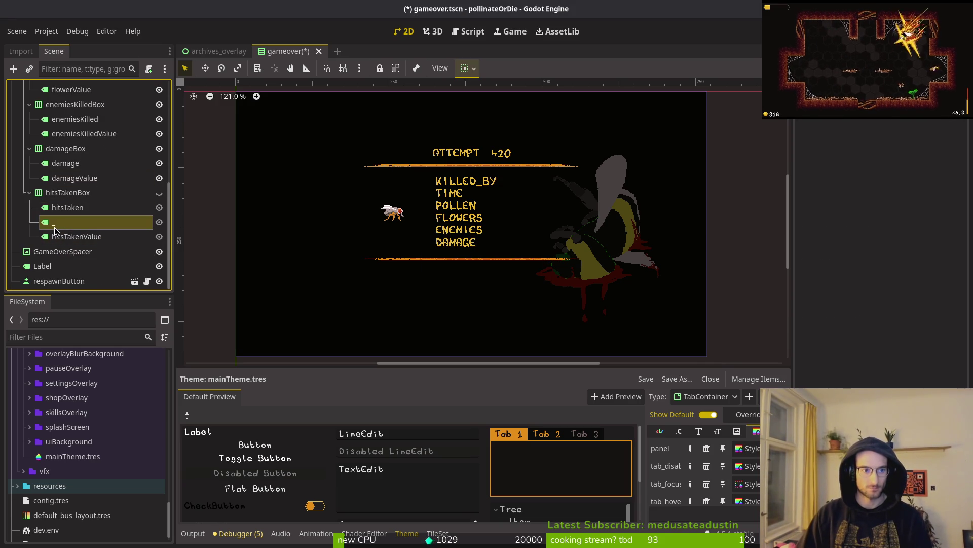
pyautogui.press('Delete')
pyautogui.press('Return')
pyautogui.hotkey('ctrl', 's')
# - Collapse all the stat boxes and the stats container, leaving gameoverData selected
pyautogui.click(29, 193)
pyautogui.click(29, 192)
pyautogui.click(29, 178)
pyautogui.click(30, 163)
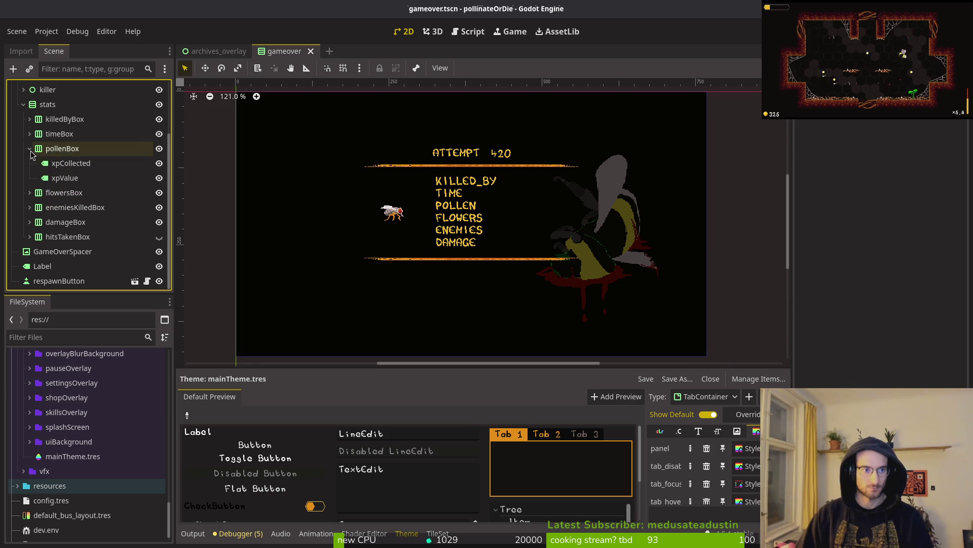
pyautogui.click(29, 148)
pyautogui.click(23, 131)
pyautogui.click(33, 152)
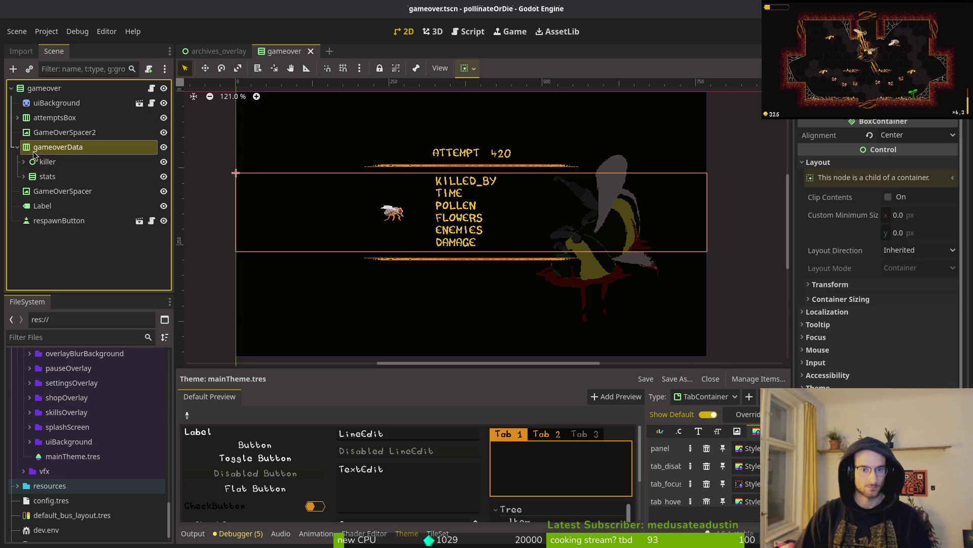
# - Keep the stats container's minimum width at 250 px, save gameover.tscn, and run the project with F5
pyautogui.click(38, 164)
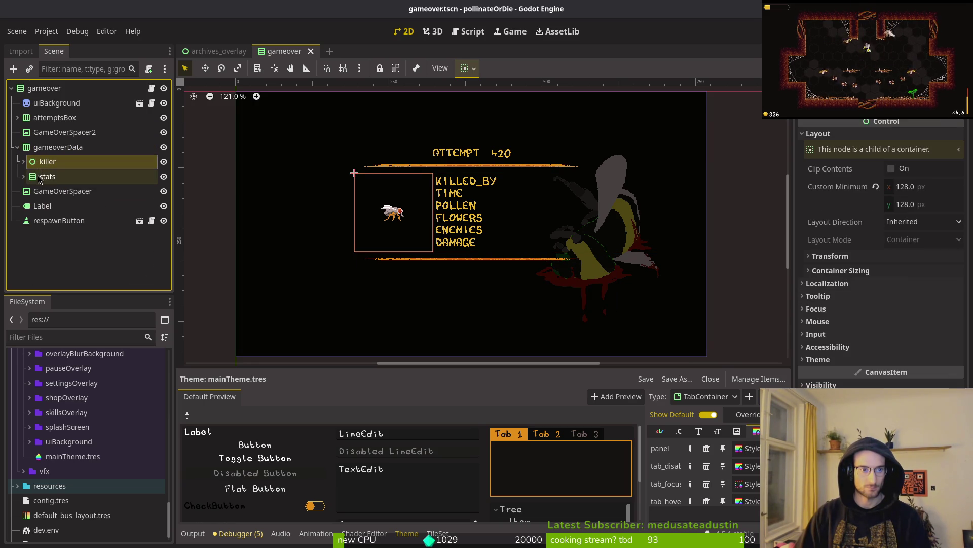
pyautogui.click(40, 177)
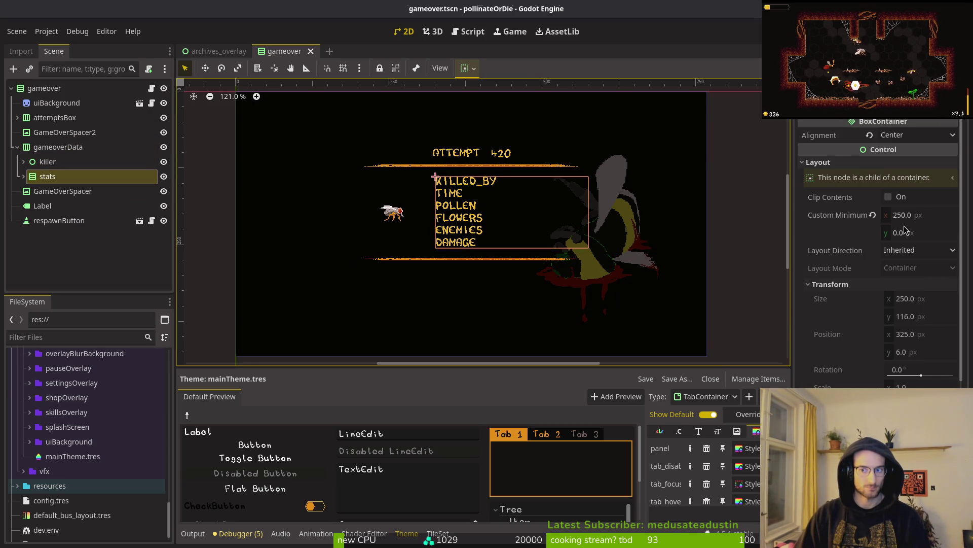
pyautogui.click(928, 303)
pyautogui.click(933, 217)
pyautogui.write('400')
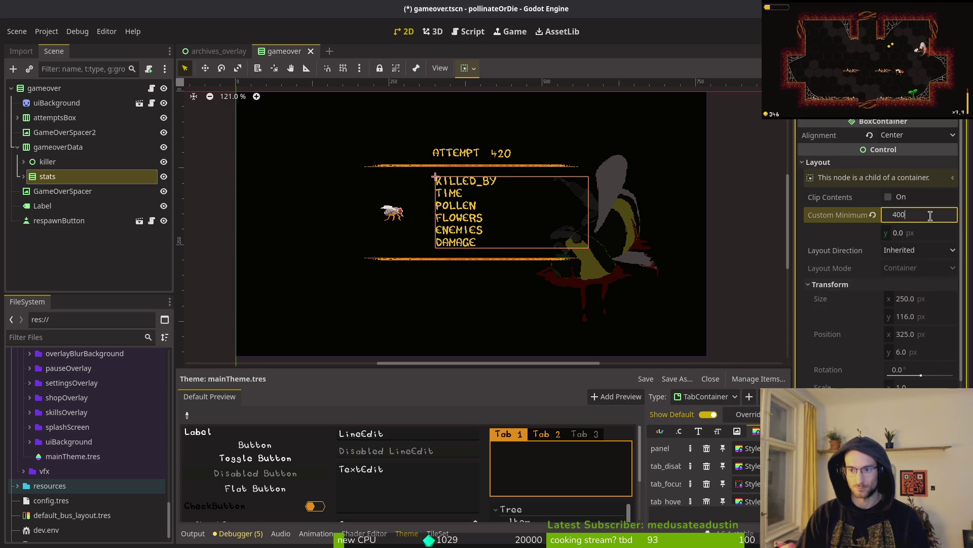
pyautogui.press('Escape')
pyautogui.hotkey('ctrl', 's')
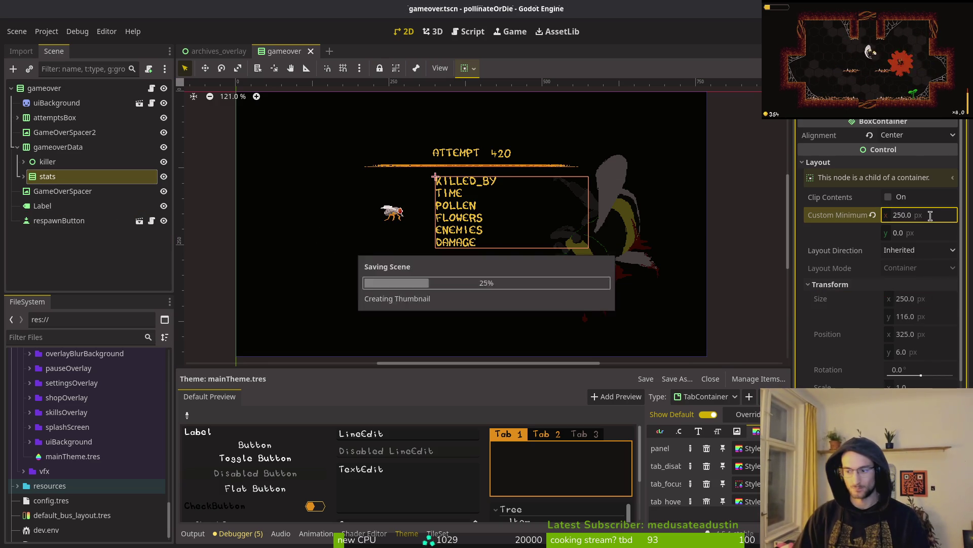
pyautogui.click(17, 147)
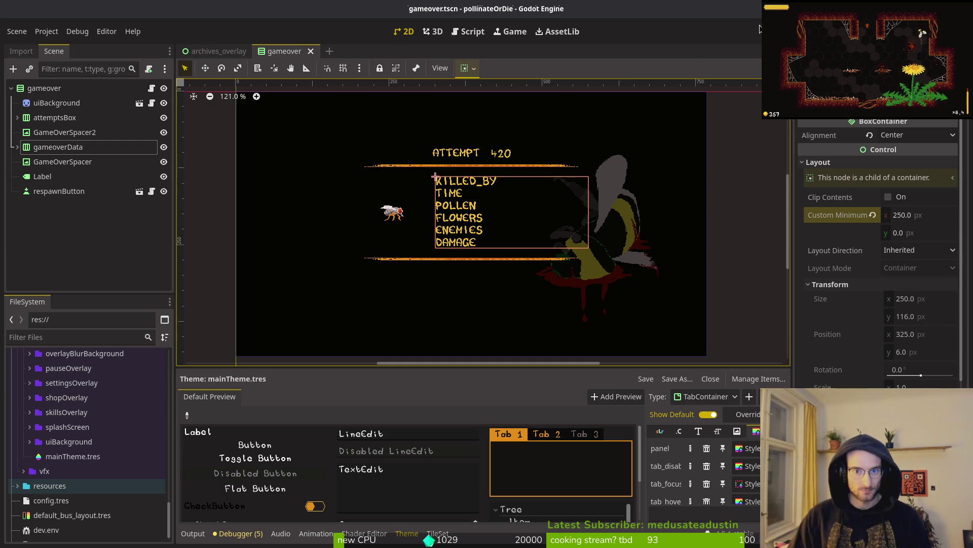
pyautogui.press('F5')
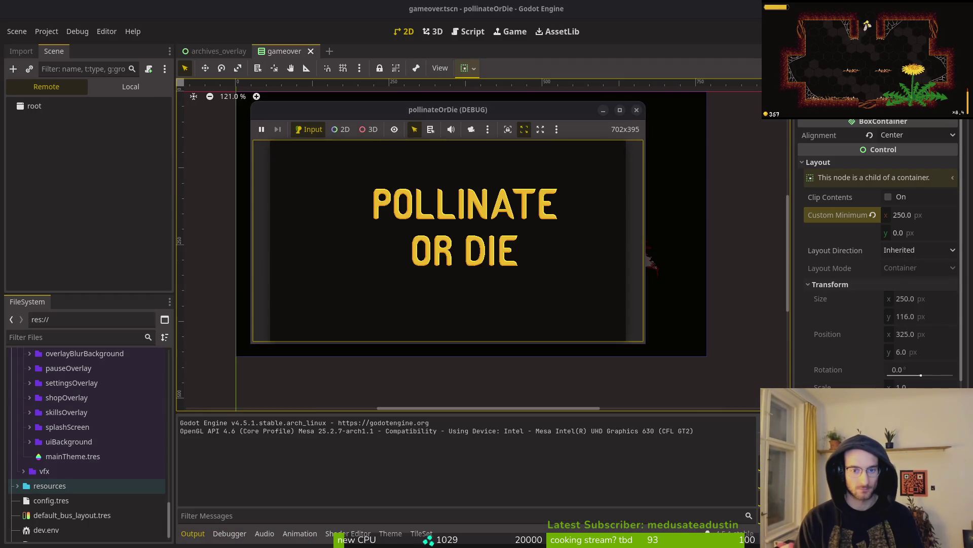
# - Continue past the title screen and enter the middle hexagon level, level_1_4
pyautogui.press('Return')
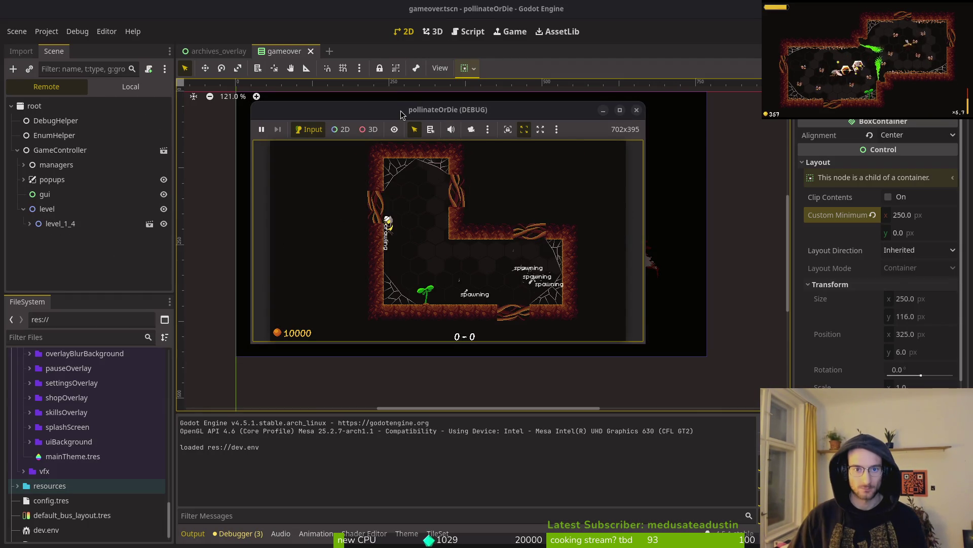
pyautogui.press('super+Up')
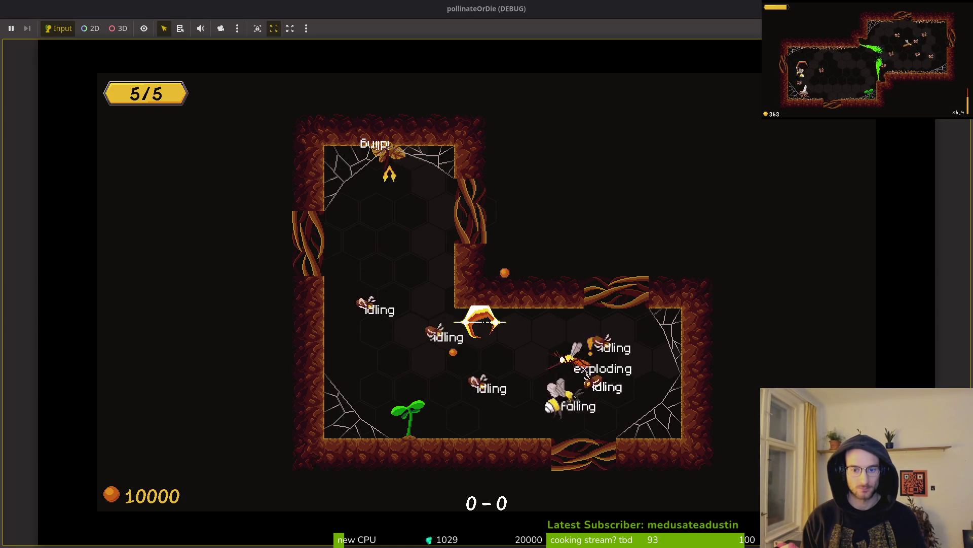